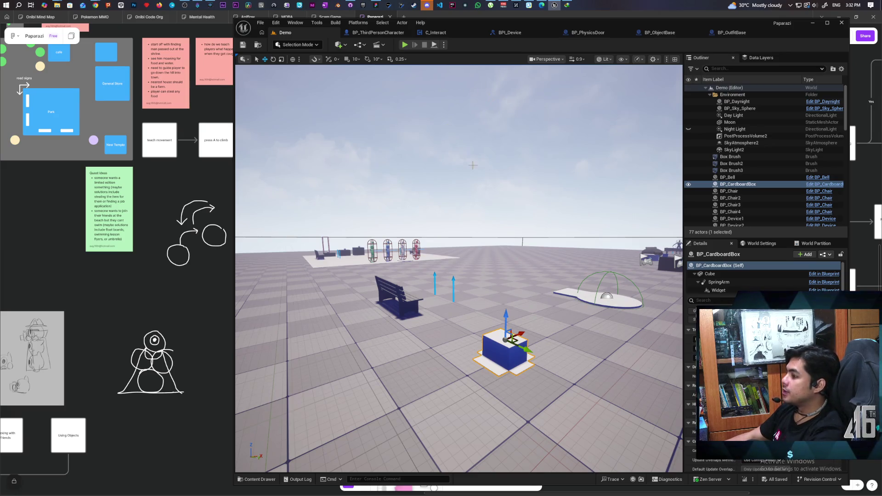
Frame the cardboard box in the level viewport and zoom around it.
key(f)
scroll(459, 269, down, 5)
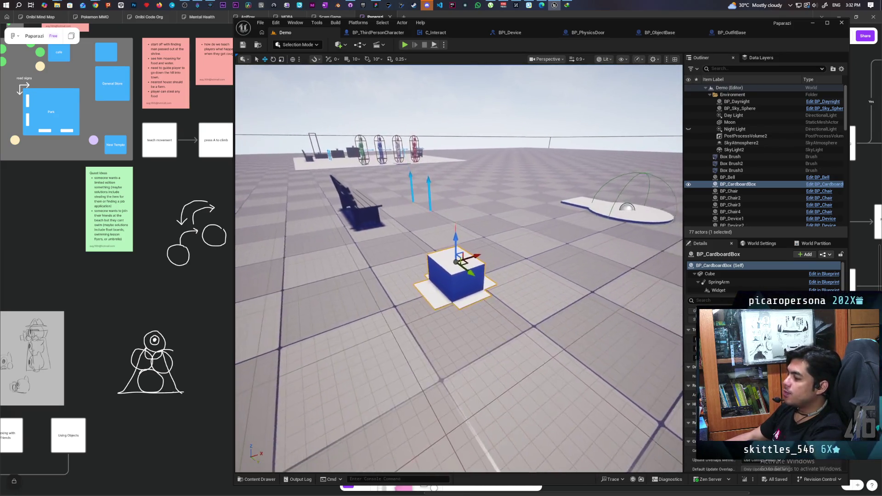
scroll(458, 269, up, 8)
scroll(459, 269, down, 3)
scroll(528, 192, down, 2)
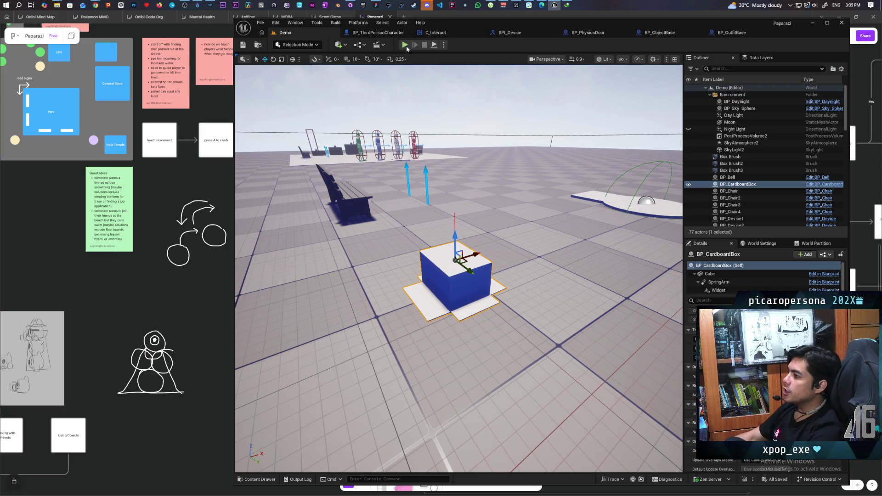
Start a multiplayer play test and walk the character up to take the cardboard box.
click(405, 45)
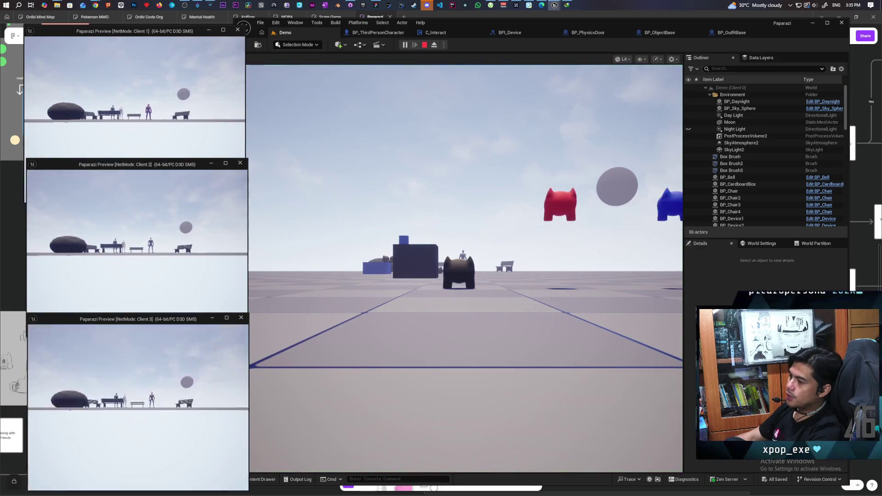
click(412, 313)
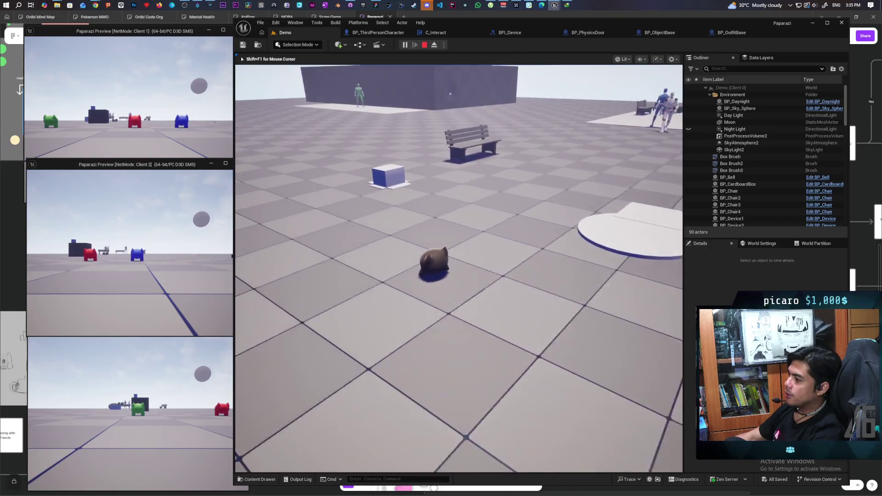
key(w)
key(e)
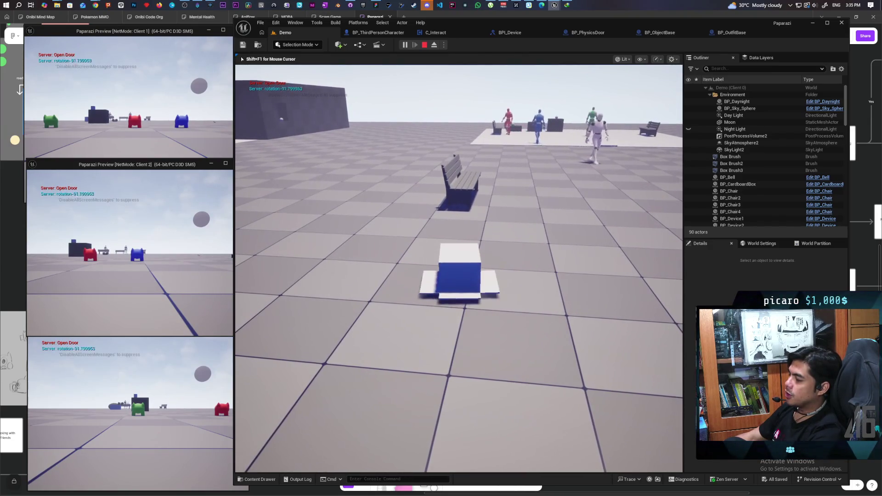
Steer the box-player across the floor to the bench and tuck it under the seat.
key(e)
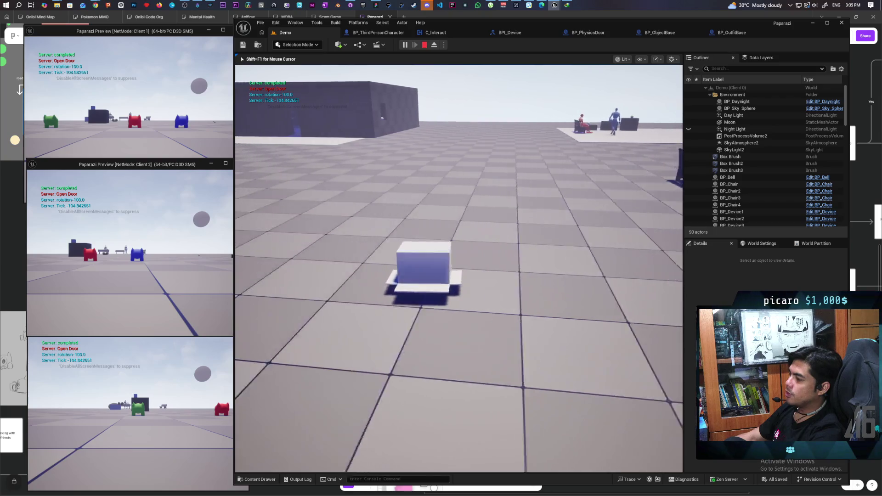
key(e)
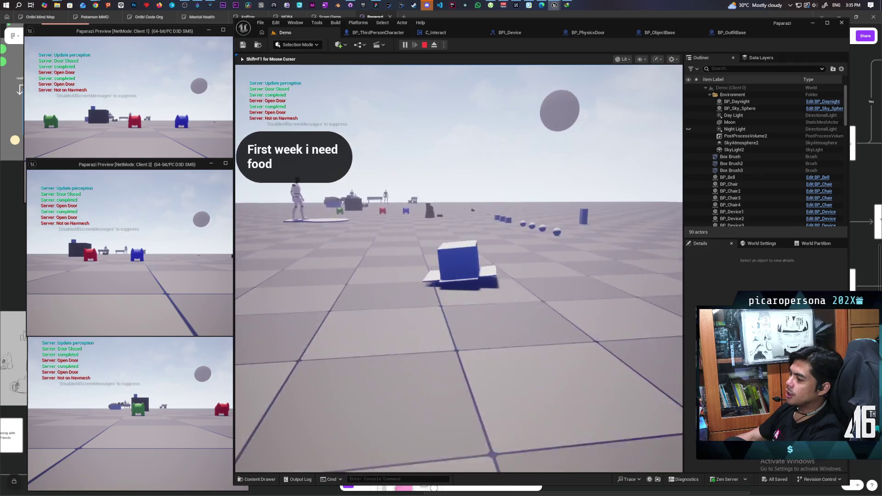
key(w)
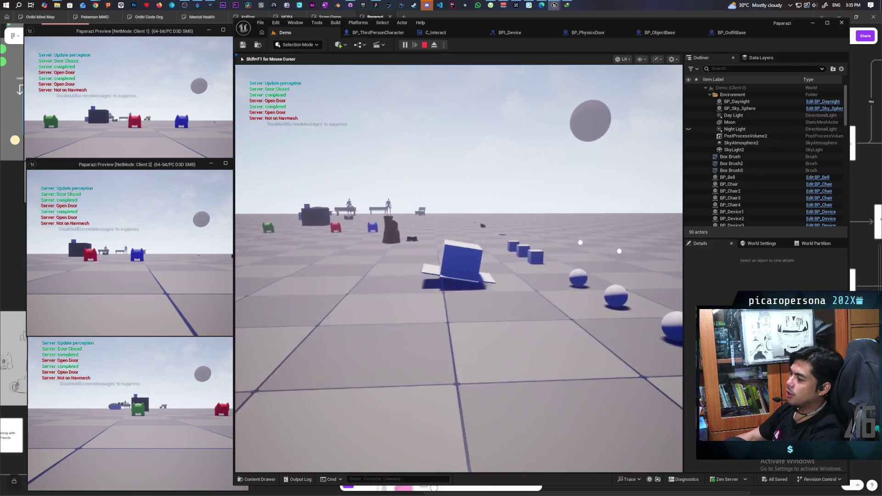
key(w)
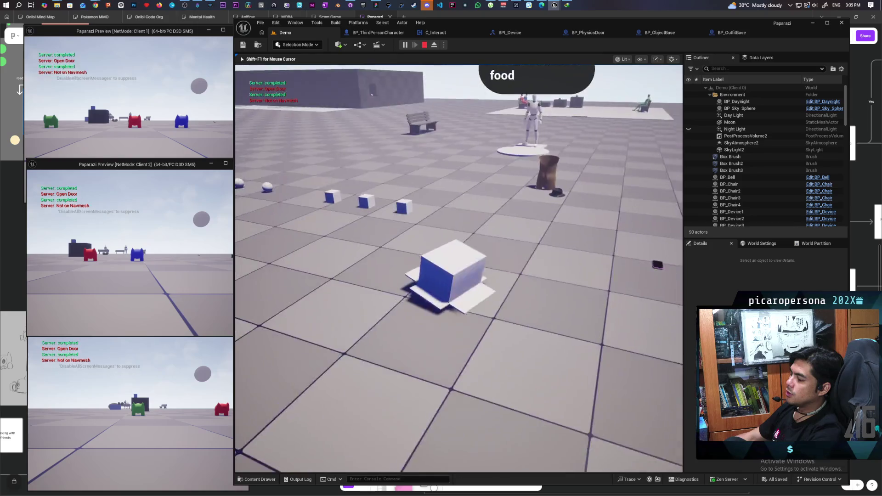
key(w)
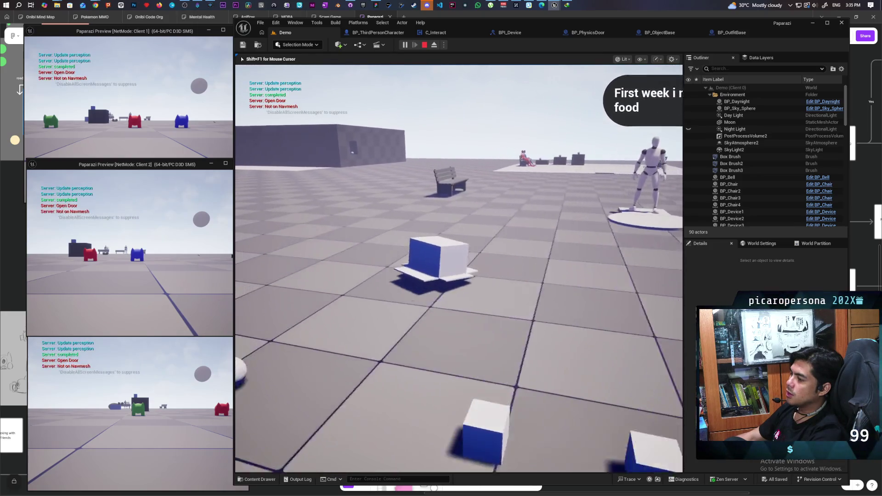
key(w)
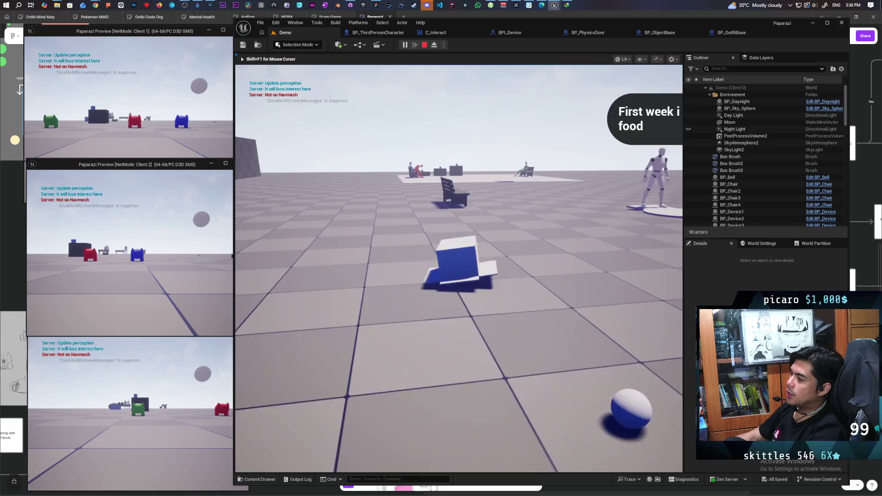
key(w)
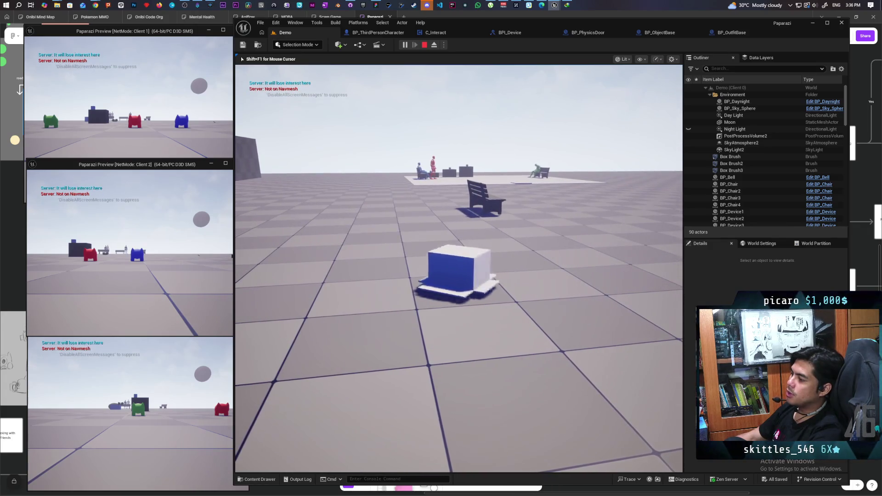
key(w)
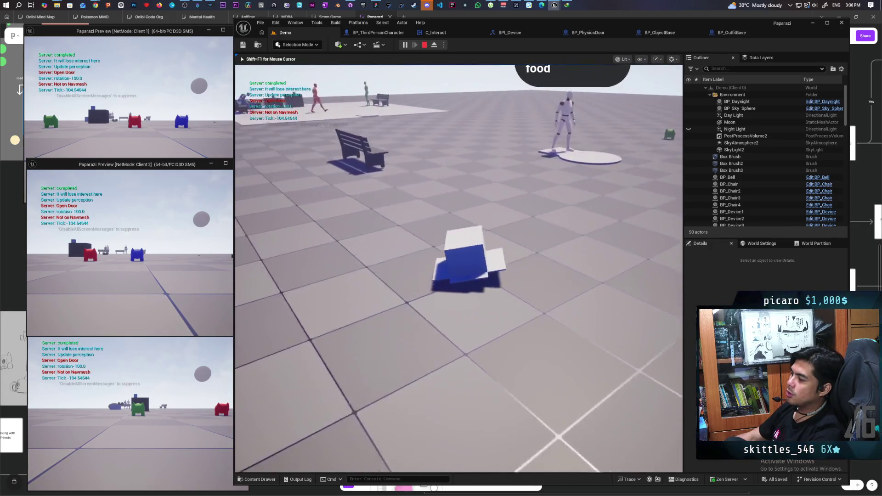
key(w)
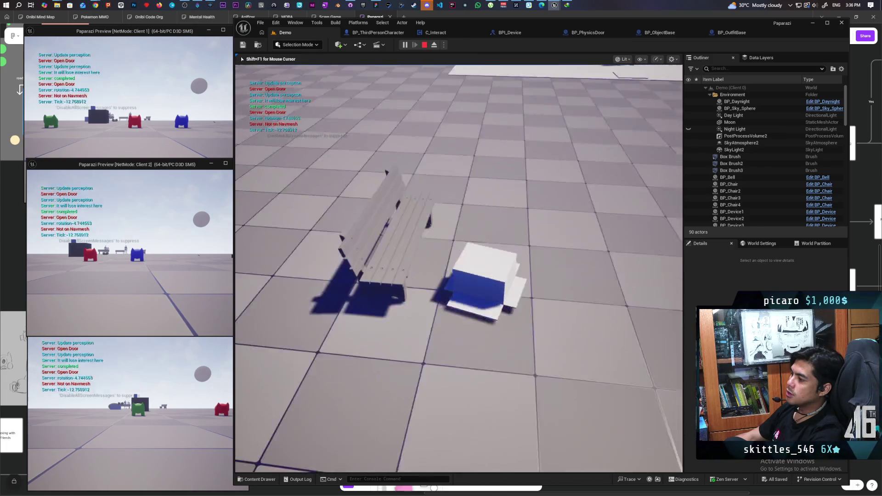
key(w)
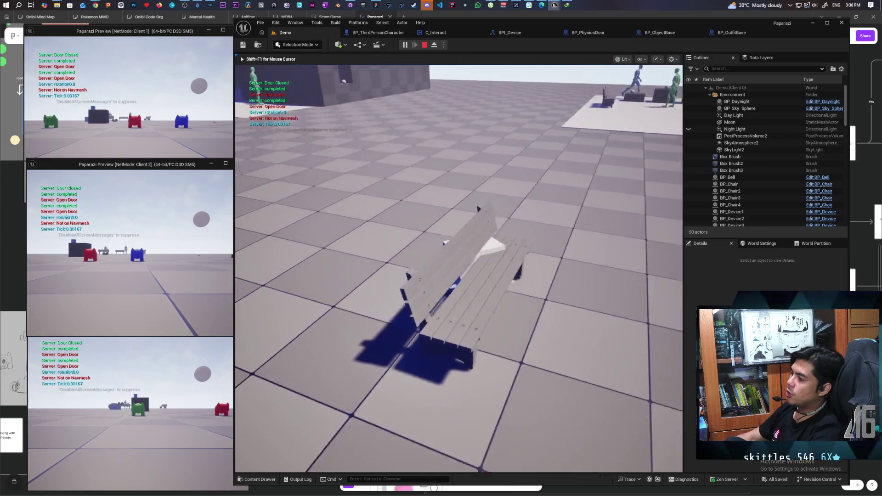
key(w)
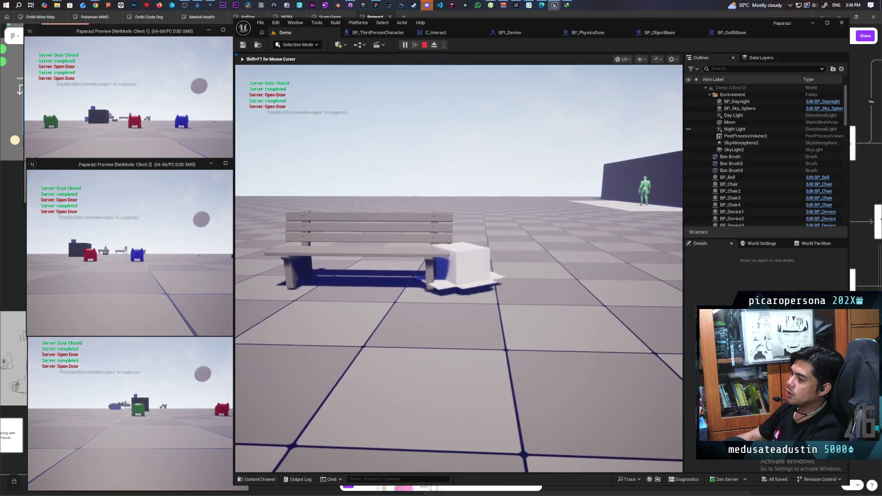
key(e)
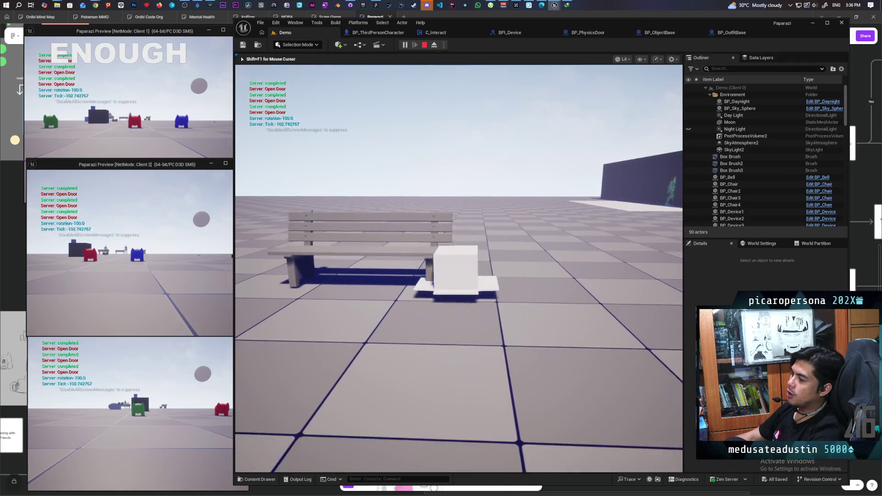
key(e)
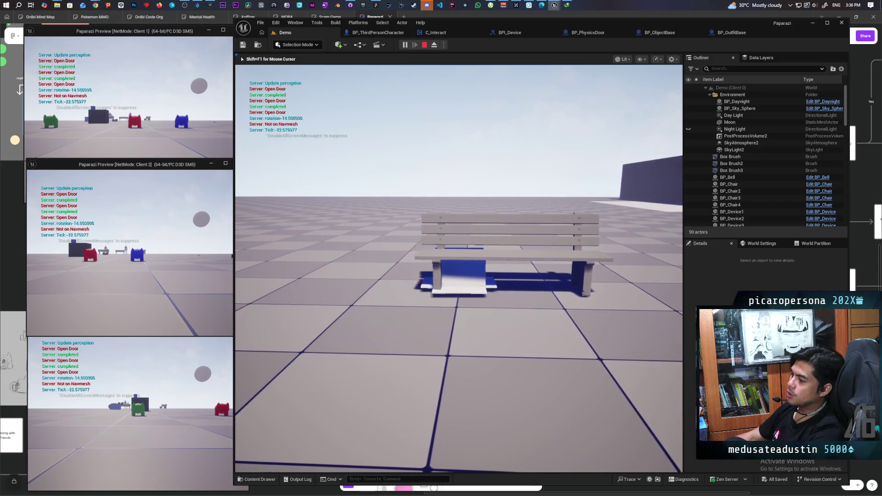
key(e)
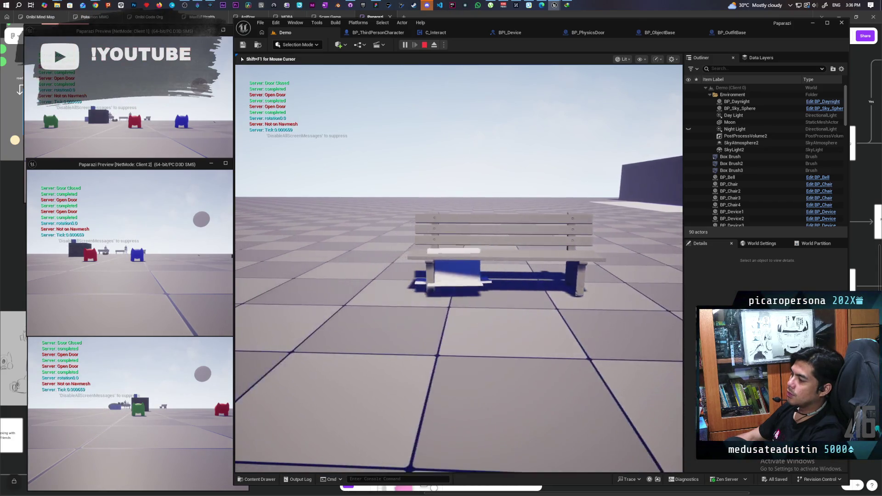
Move the box out from under the bench, circle around it, and end the play session.
key(d)
key(d)
key(s)
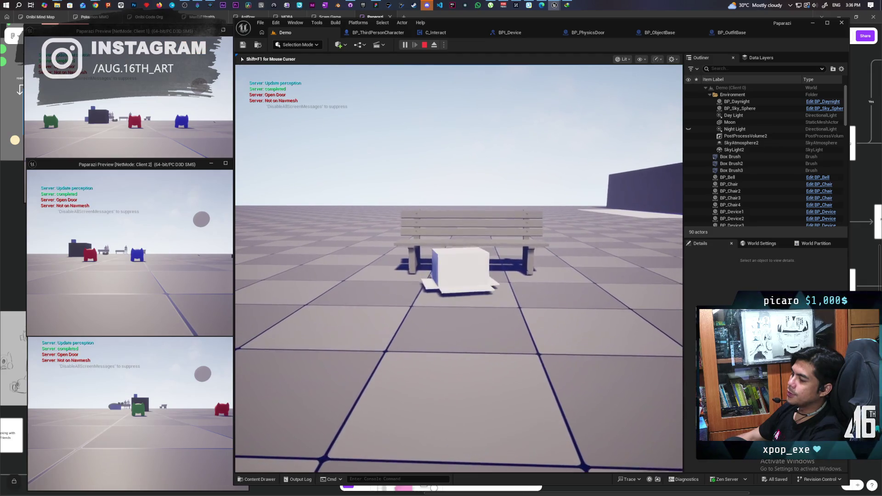
key(w)
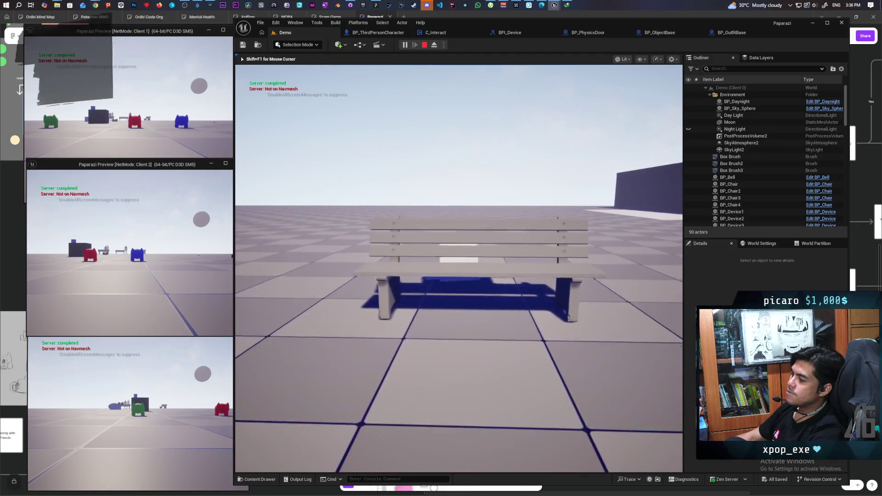
key(d)
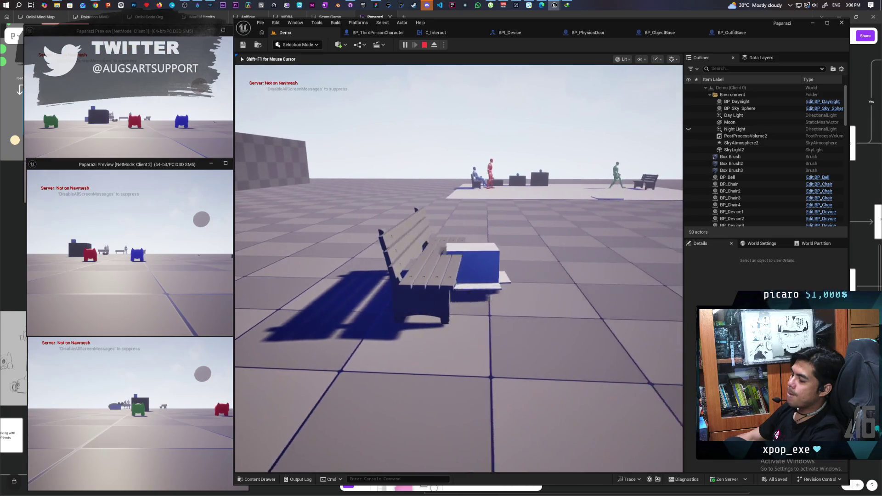
key(d)
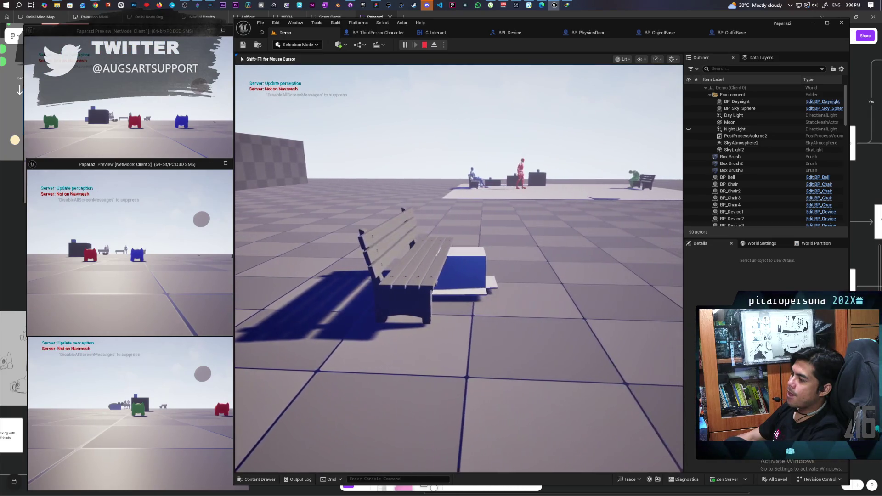
key(d)
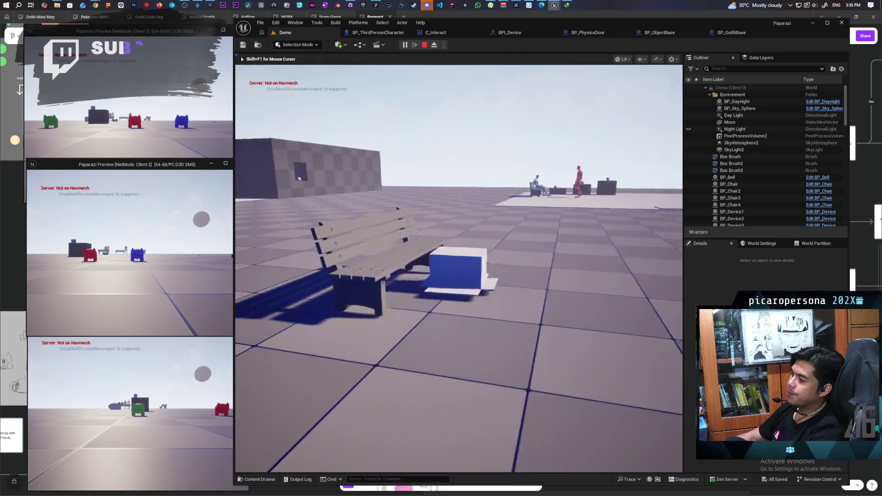
key(e)
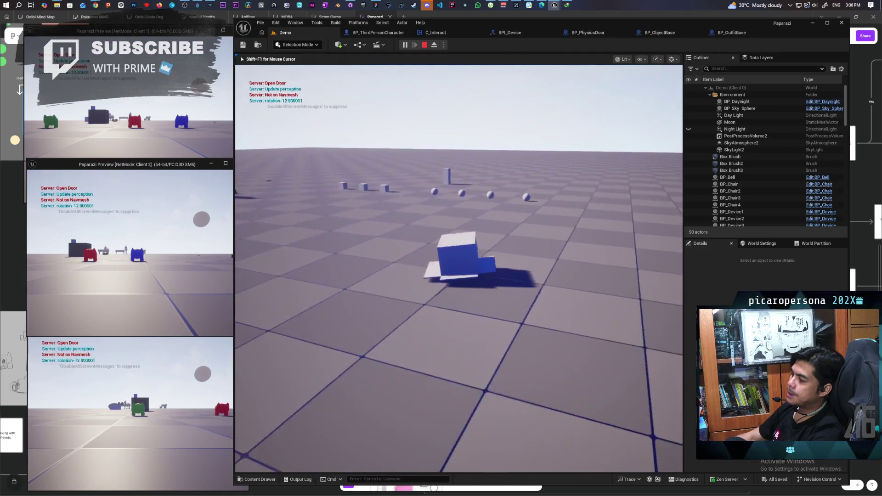
key(d)
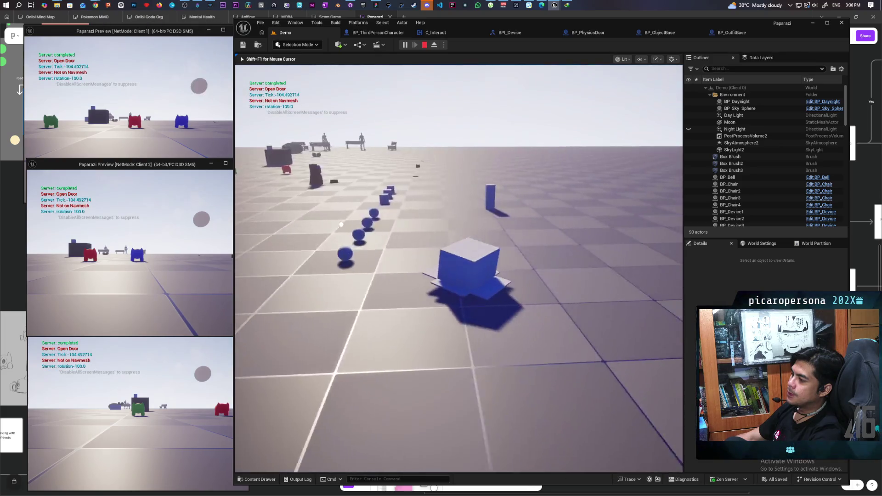
key(d)
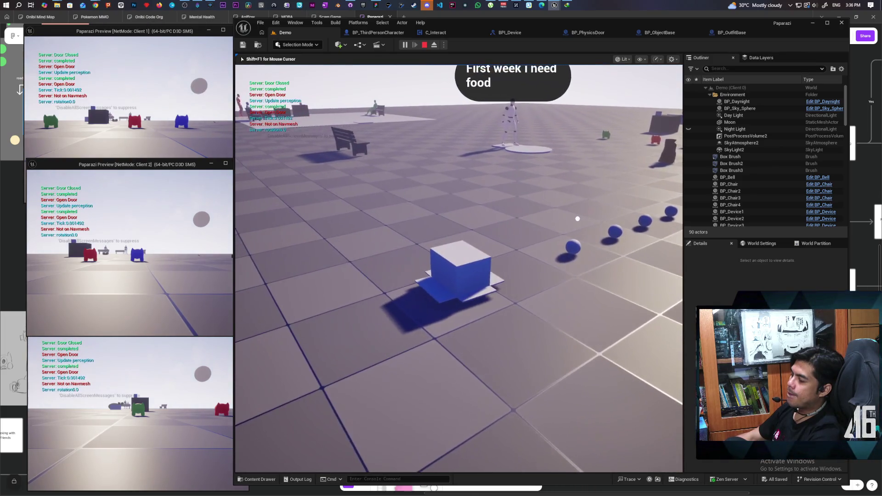
key(Escape)
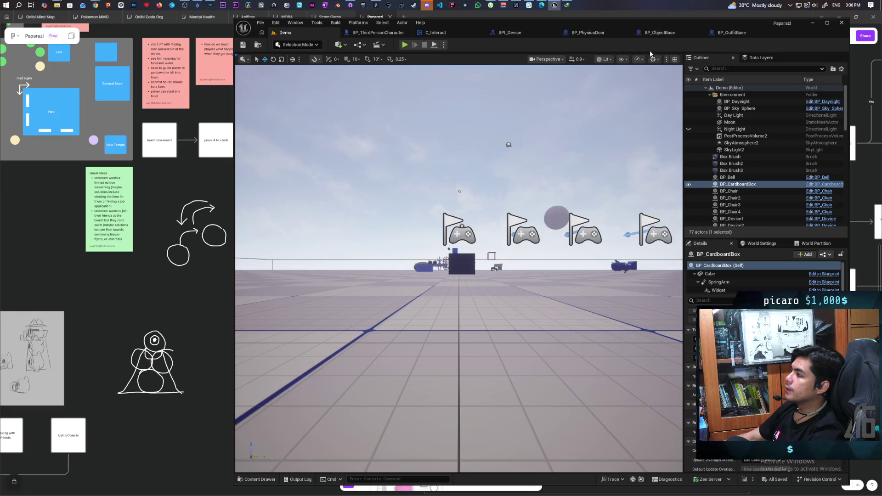
Open BP_CardboardBox in the full blueprint editor and add the BPI_Device Event Interact node.
key(f)
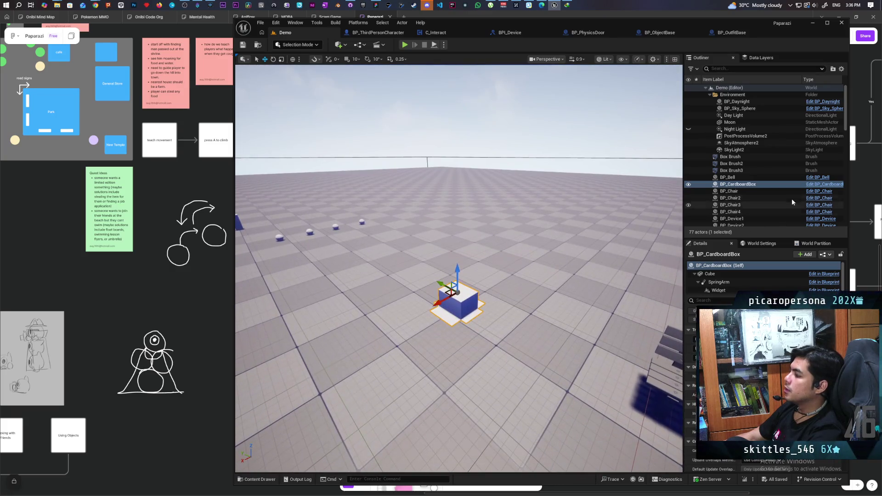
key(ctrl+e)
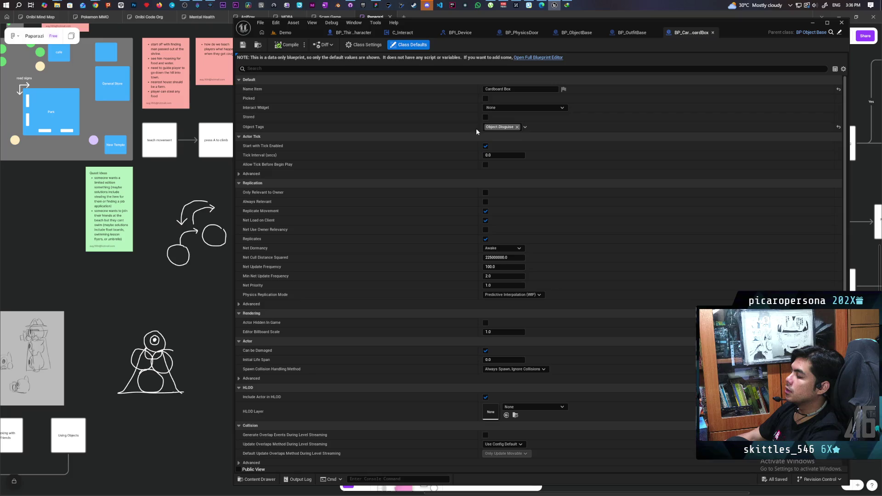
click(536, 58)
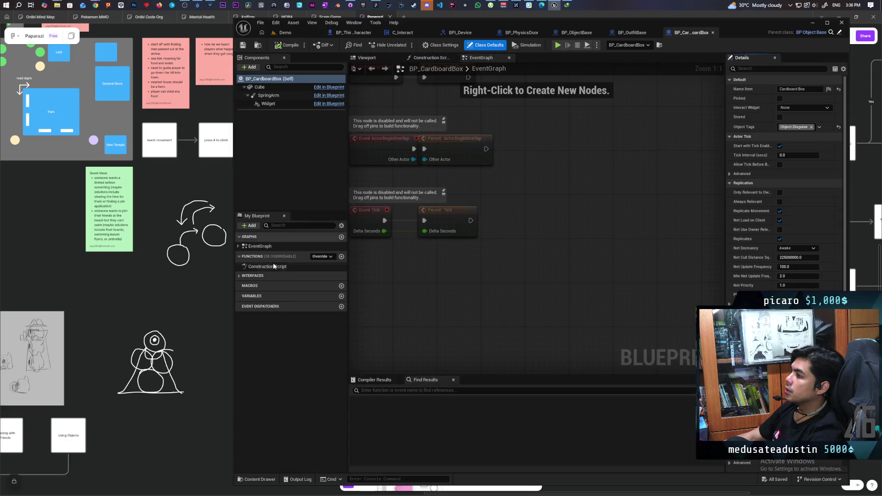
click(237, 277)
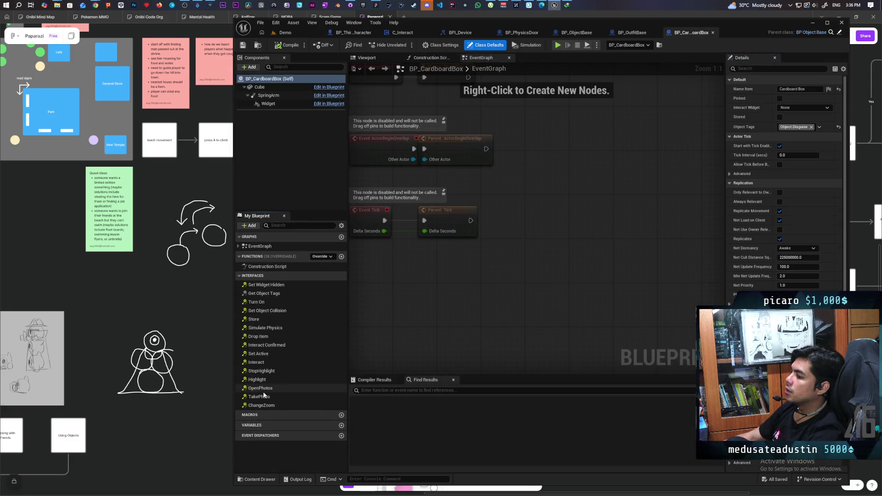
double_click(259, 364)
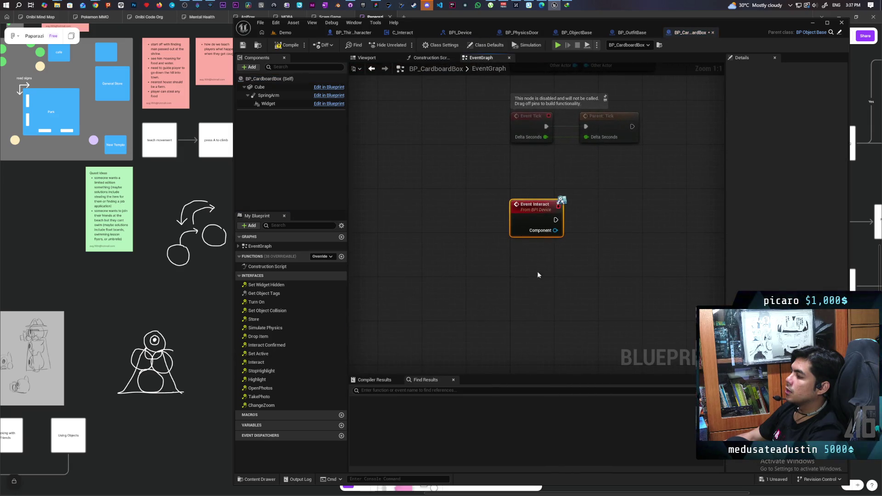
Add a Parent: Interact call from Event Interact and place it beside the event.
scroll(468, 261, down, 5)
scroll(468, 260, up, 3)
right_click(450, 228)
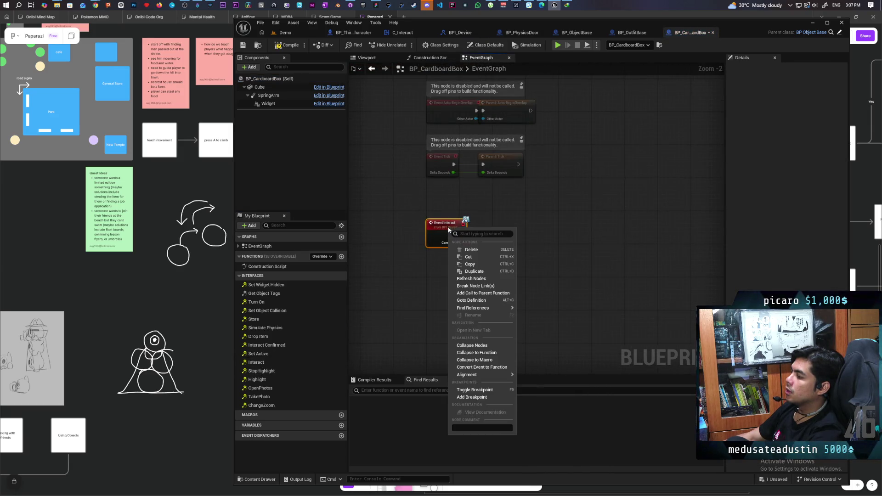
click(478, 294)
mouse_move(439, 261)
mouse_down()
mouse_move(482, 233)
mouse_move(469, 234)
mouse_move(469, 244)
mouse_move(498, 231)
mouse_up()
scroll(487, 236, up, 2)
Wire the execution and Component pins into Parent: Interact and save the blueprint.
right_click(487, 239)
key(Escape)
right_click(465, 251)
click(446, 266)
click(501, 275)
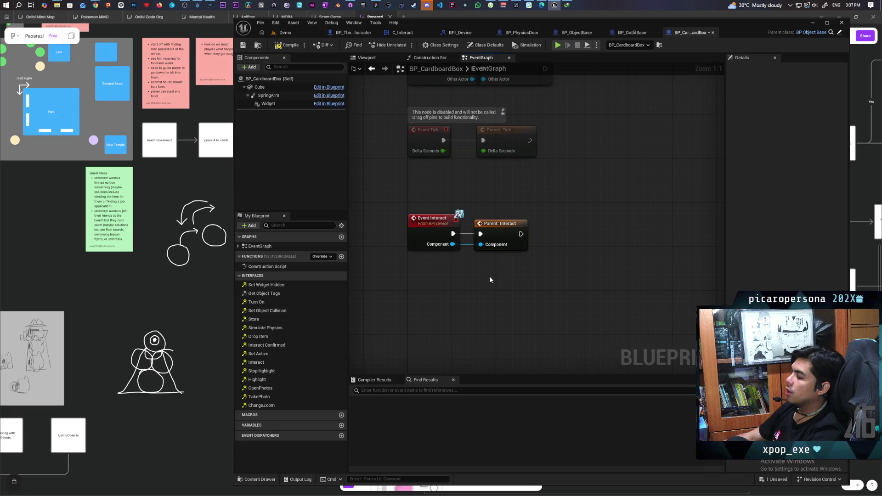
key(ctrl+s)
drag(453, 246, 469, 286)
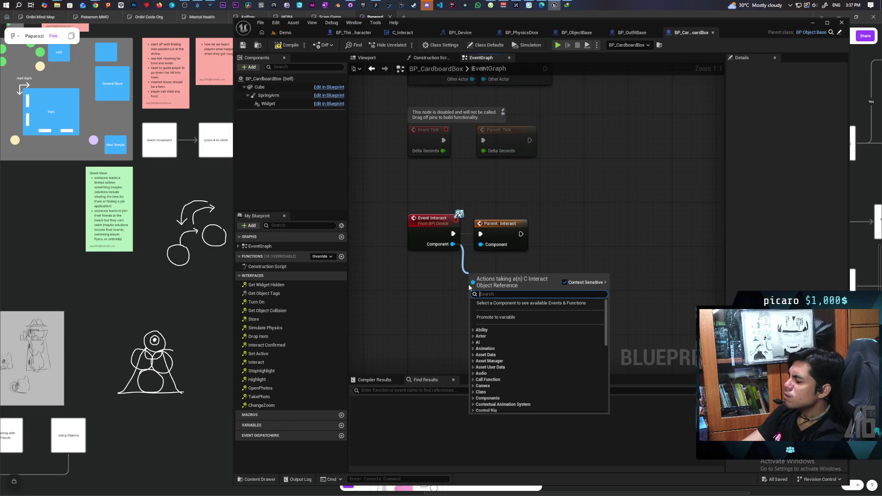
Add MC Object Collision targeting Self with Collision Enabled (Query and Physics), then compile.
text(mc col)
key(Return)
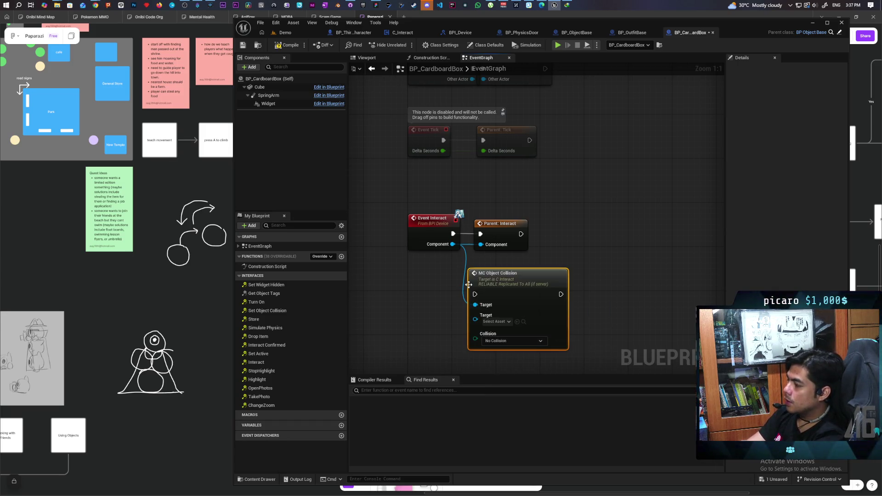
mouse_move(512, 297)
mouse_down()
mouse_move(579, 273)
mouse_move(585, 240)
mouse_move(502, 274)
mouse_up()
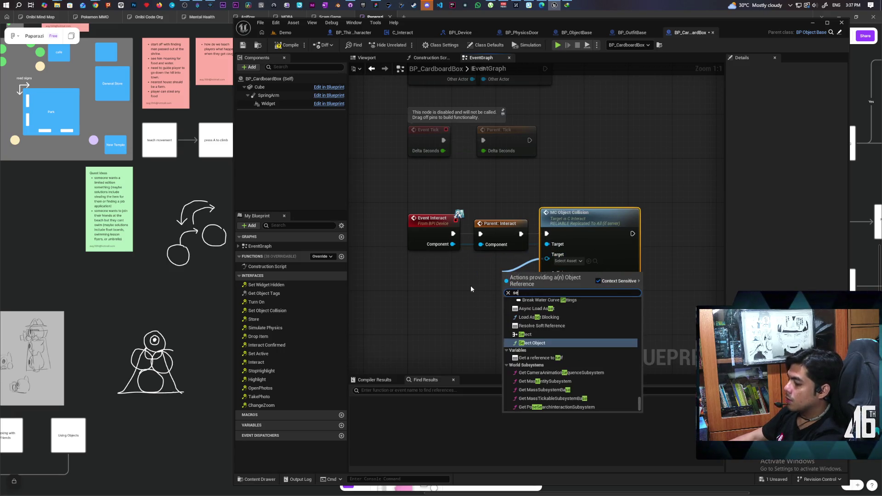
text(self)
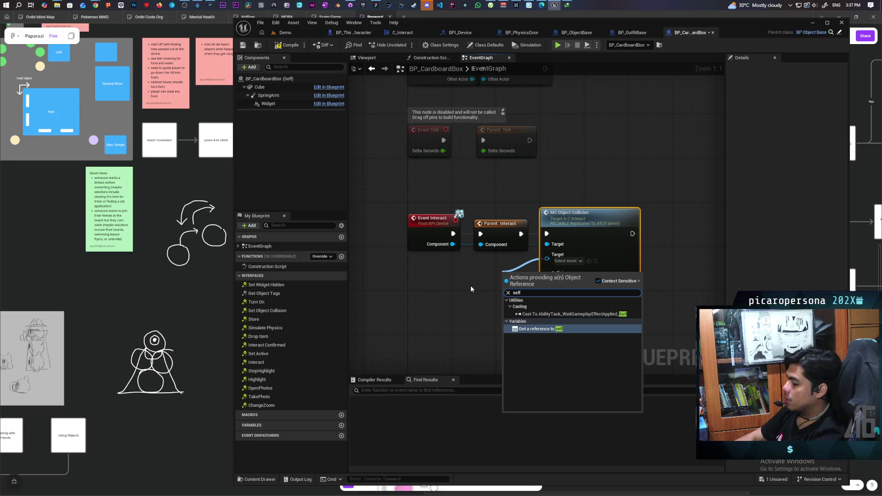
key(Return)
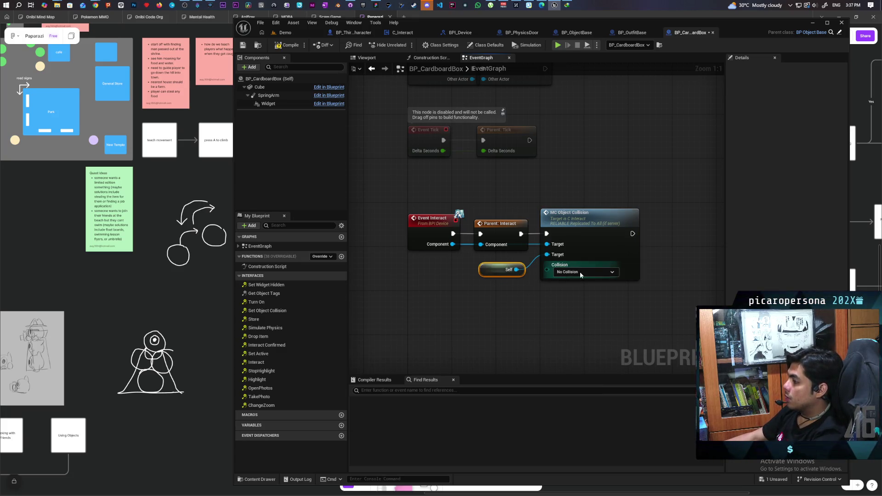
click(580, 272)
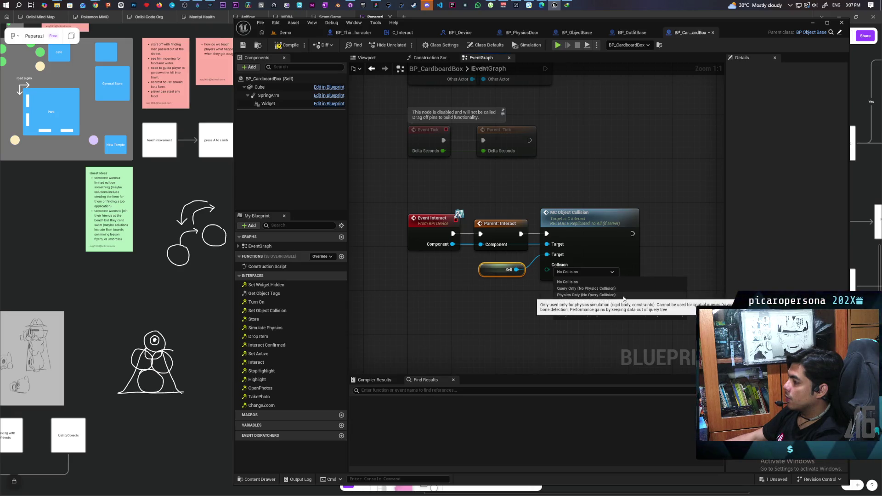
click(608, 307)
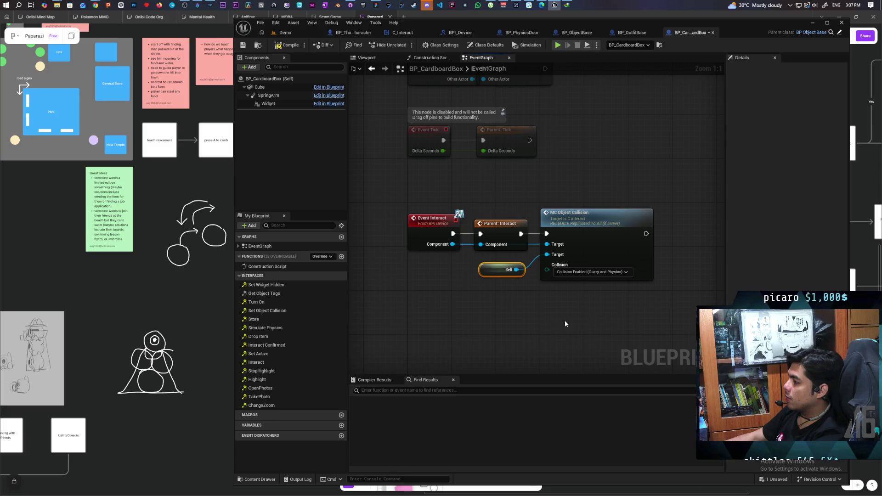
click(243, 45)
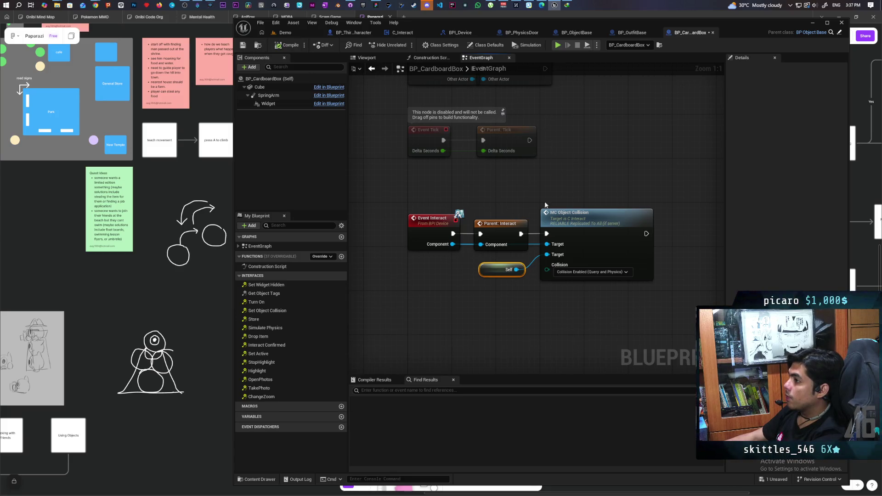
Tidy the graph by repositioning the MC Object Collision, Self and Parent: Interact nodes.
drag(571, 184, 496, 182)
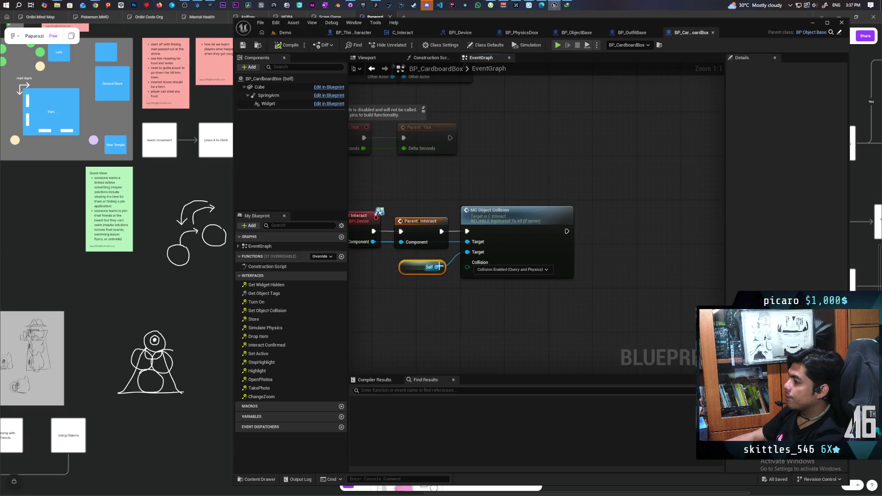
drag(422, 306, 462, 301)
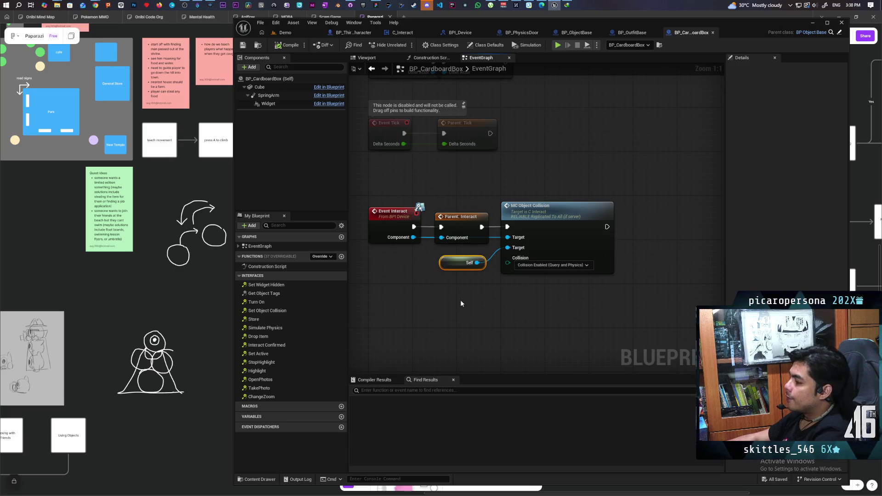
click(572, 256)
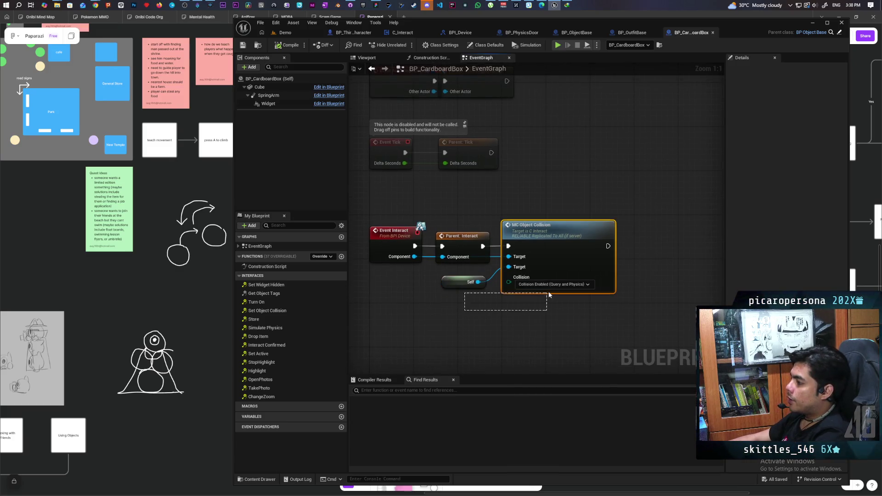
drag(571, 257, 616, 255)
mouse_move(451, 287)
mouse_down()
mouse_move(460, 301)
mouse_move(500, 303)
mouse_up()
drag(467, 246, 476, 220)
mouse_move(378, 317)
mouse_down()
mouse_move(661, 197)
mouse_move(379, 321)
mouse_up()
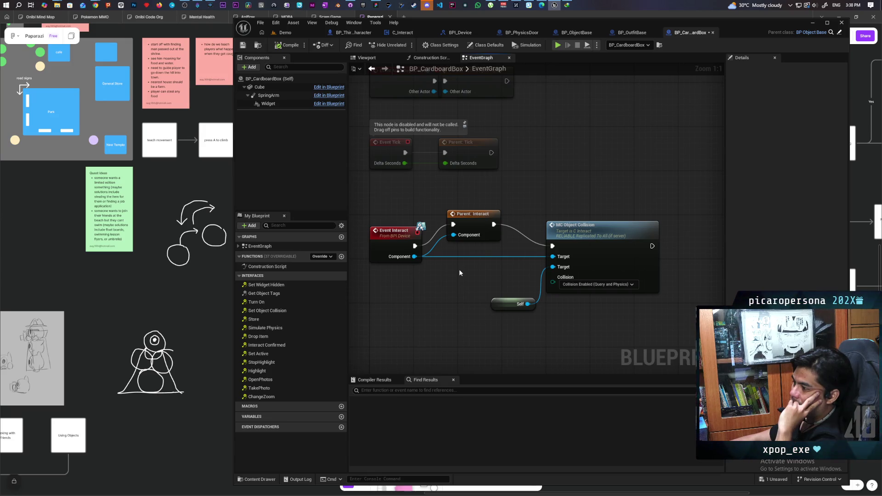
Set the Cube component's Pawn collision response to Ignore and return to the Demo level.
click(273, 90)
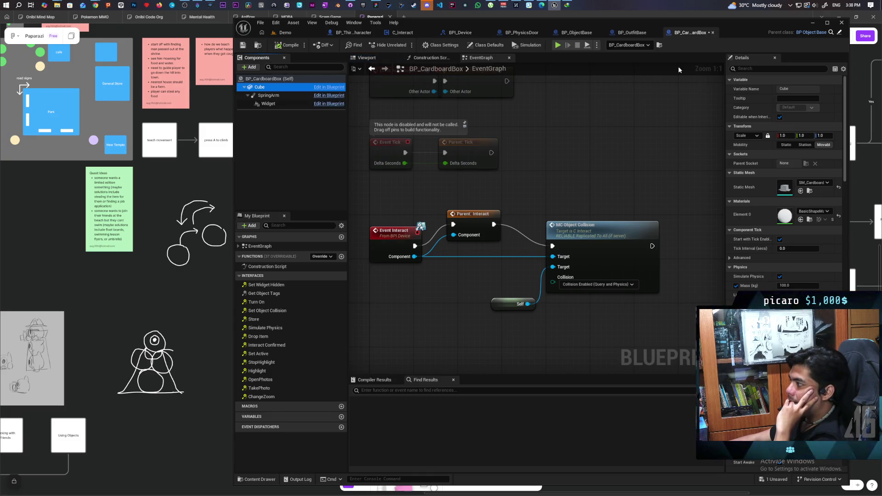
click(753, 68)
text(co)
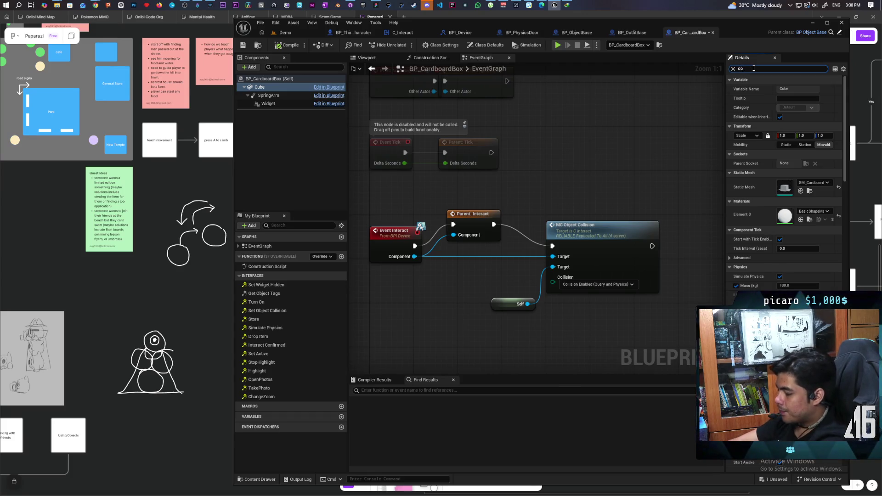
text(llisi)
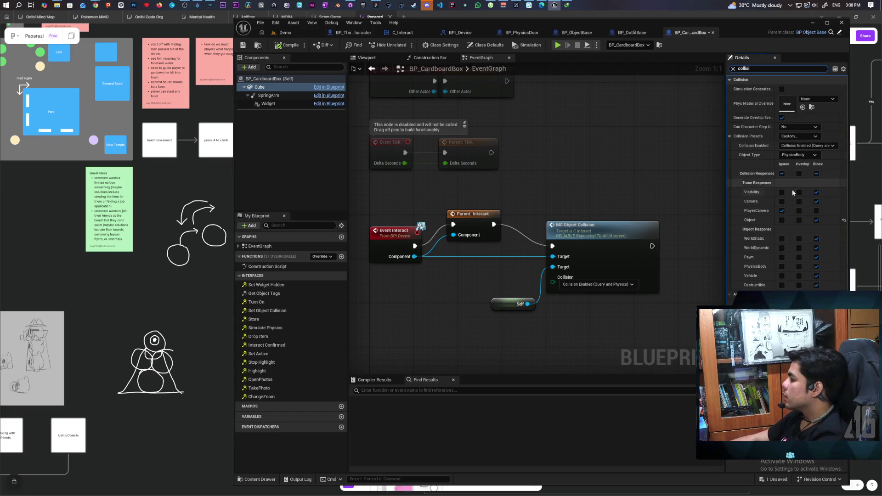
click(783, 257)
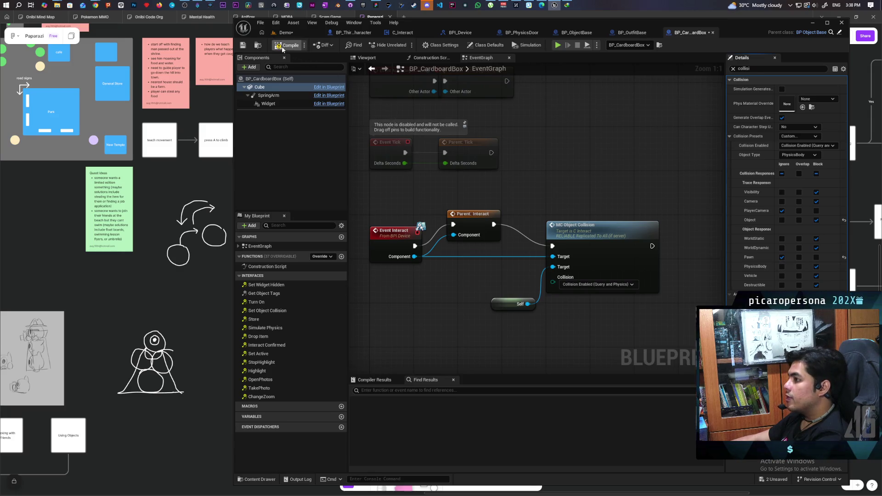
click(286, 33)
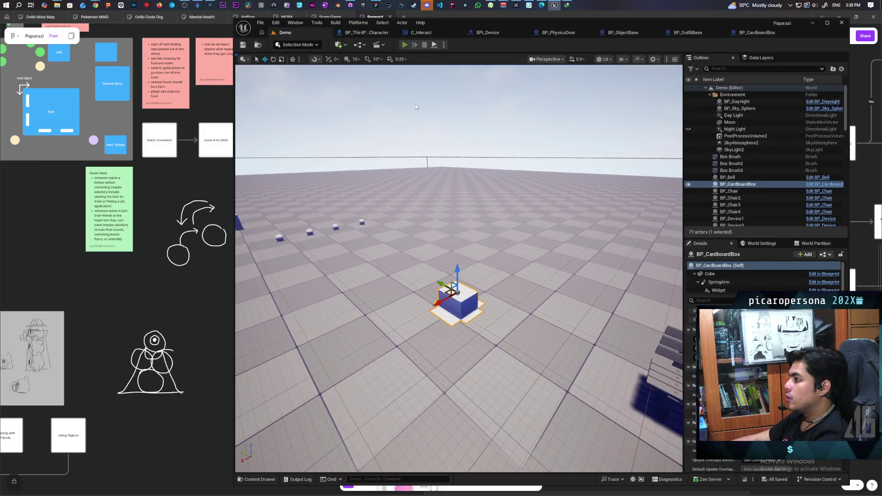
Play-test multiplayer, walk to the cardboard box and hide inside with F, then return to BP_CardboardBox.
click(404, 44)
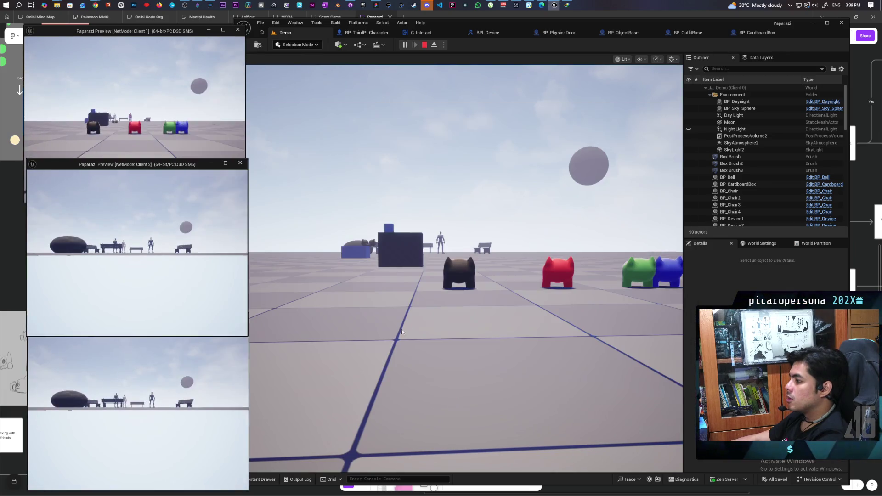
click(402, 332)
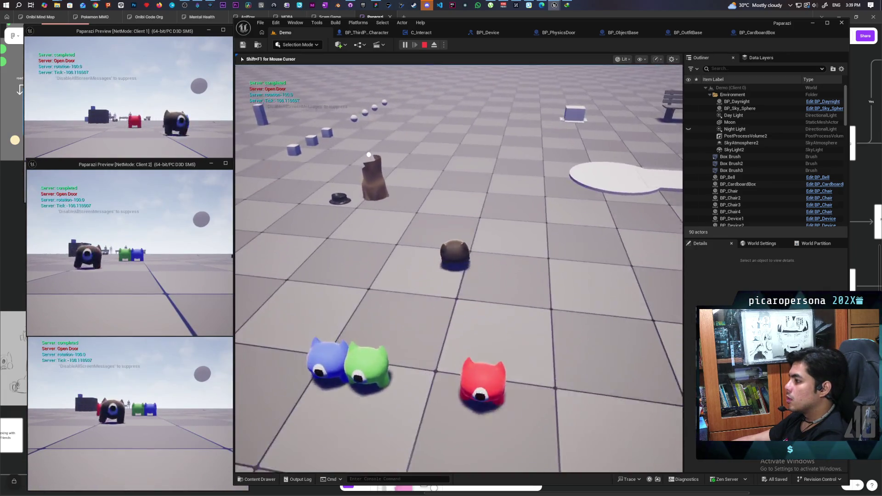
key(w)
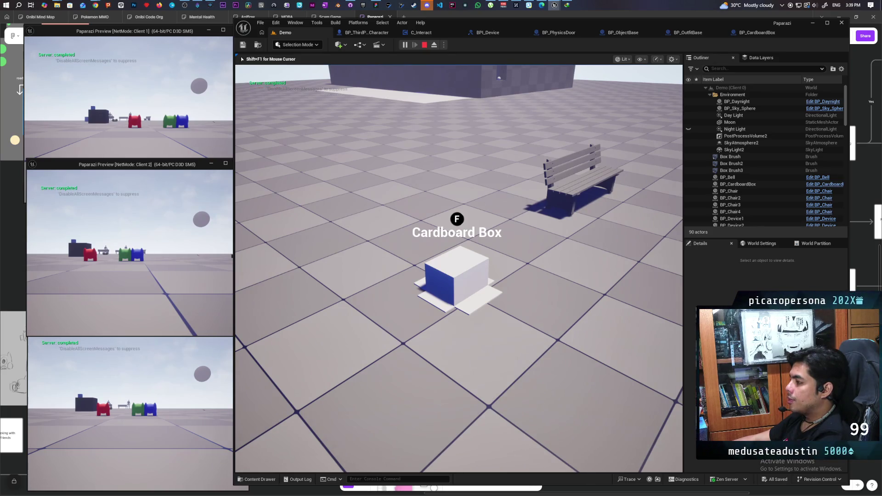
key(f)
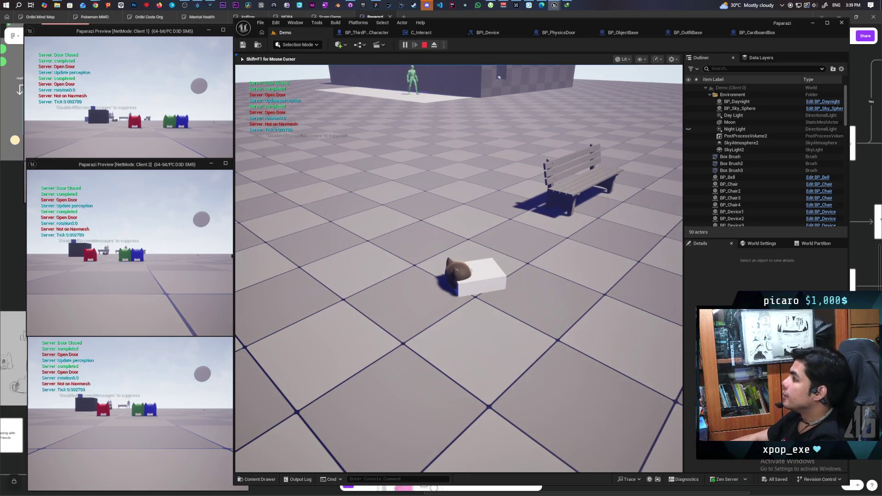
key(Escape)
click(757, 32)
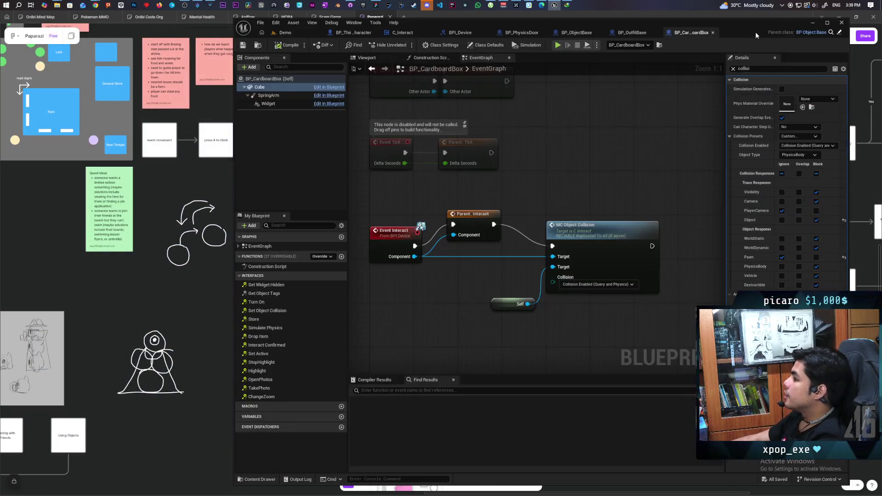
Open BP_ObjectBase's Interact function graph and pan over to the Set Visibility nodes.
click(575, 32)
scroll(521, 192, up, 1)
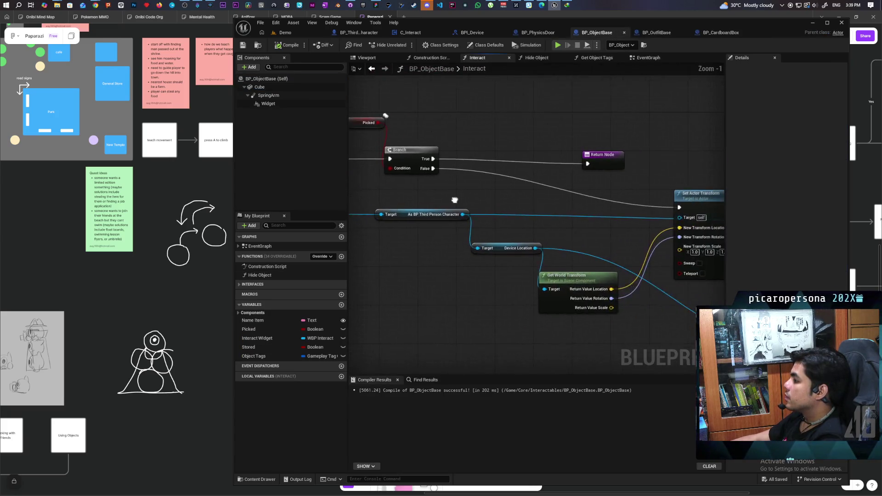
drag(646, 139, 592, 124)
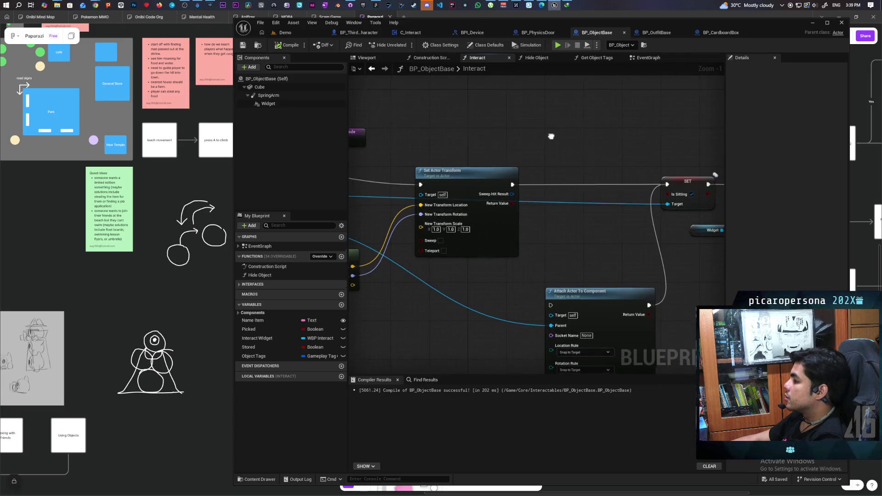
drag(548, 141, 473, 103)
scroll(487, 118, down, 3)
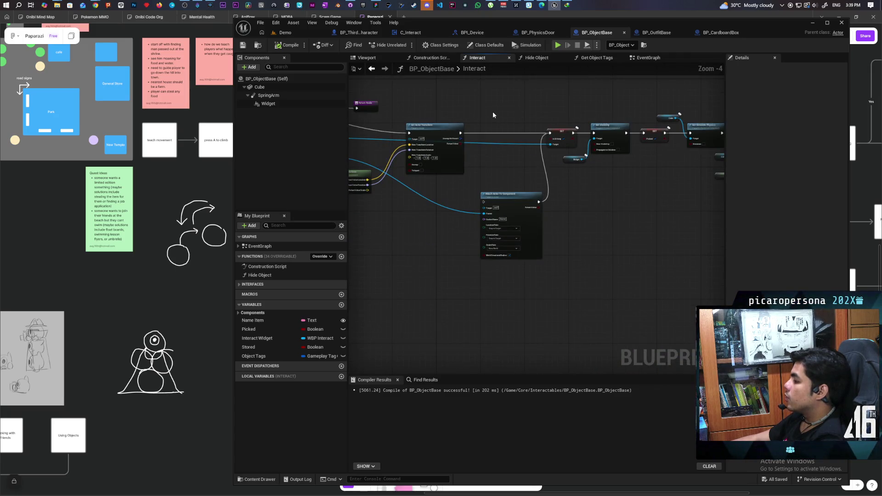
scroll(492, 118, up, 3)
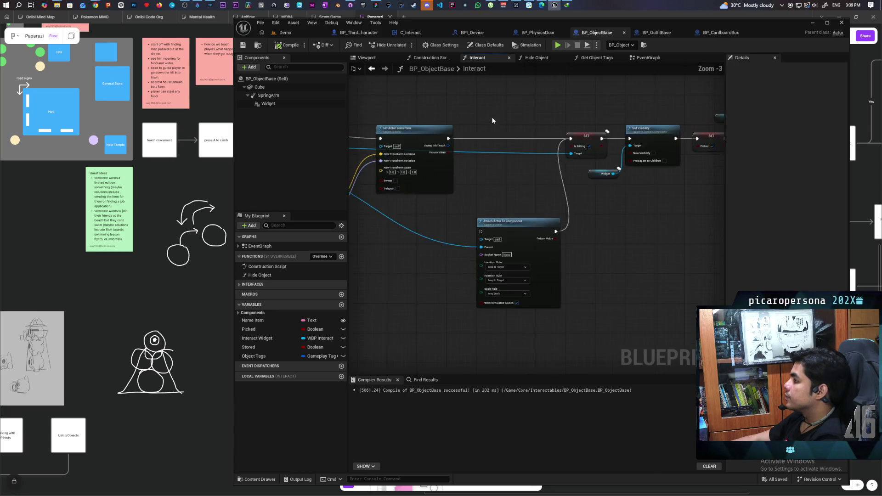
scroll(492, 121, down, 3)
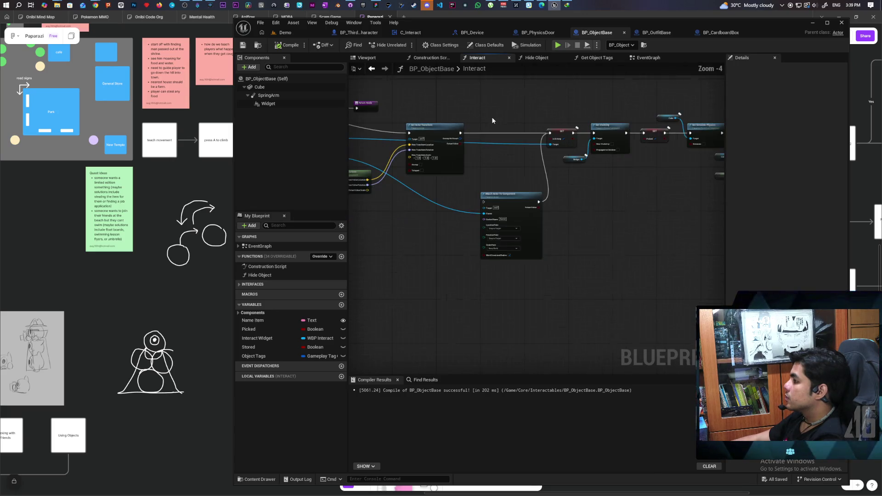
drag(417, 199, 602, 209)
scroll(457, 200, up, 1)
scroll(447, 186, down, 1)
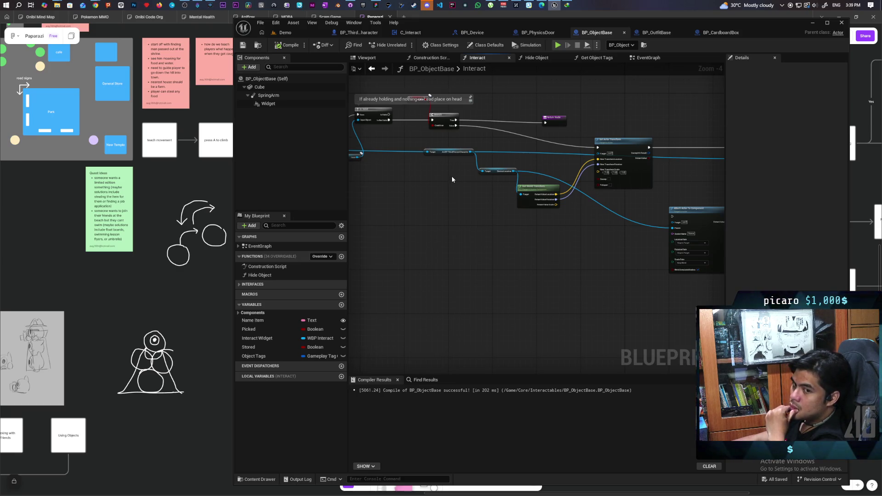
mouse_move(453, 175)
mouse_down()
mouse_move(454, 198)
mouse_move(363, 217)
mouse_move(443, 205)
mouse_up()
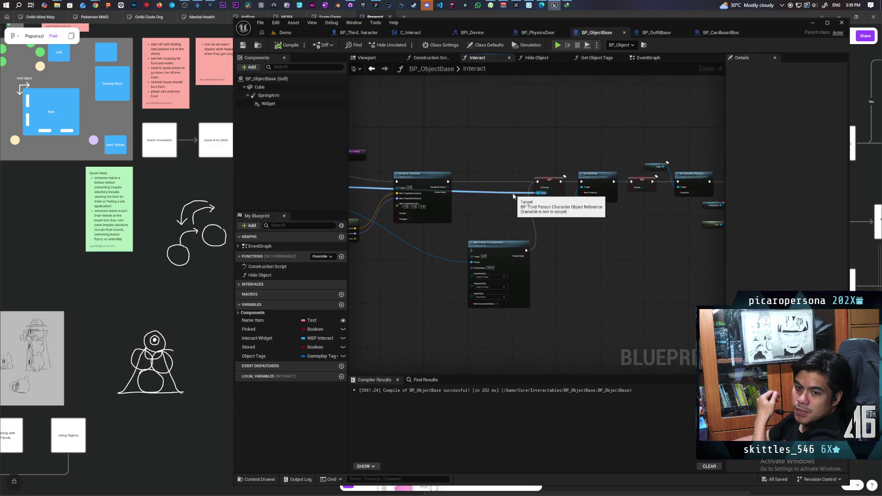
Undo to restore the Widget getter feeding Set Visibility, then review the node chain.
key(ctrl+z)
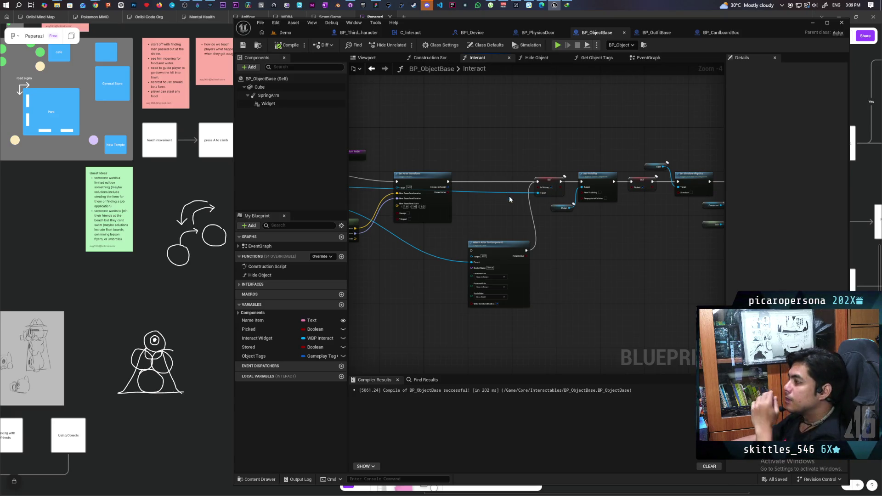
drag(509, 196, 475, 214)
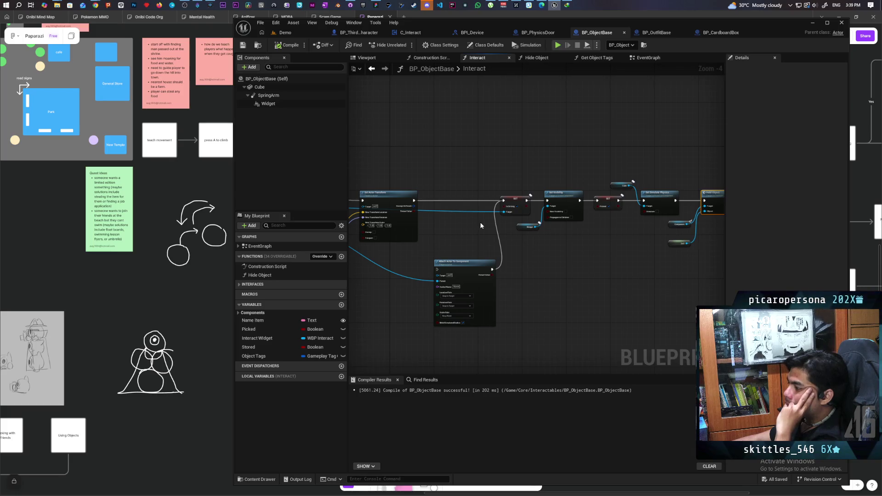
scroll(482, 222, up, 3)
mouse_move(523, 263)
mouse_down()
mouse_move(503, 283)
mouse_move(592, 244)
mouse_move(616, 250)
mouse_move(380, 265)
mouse_move(459, 273)
mouse_move(437, 274)
mouse_up()
scroll(574, 244, down, 3)
scroll(553, 251, up, 1)
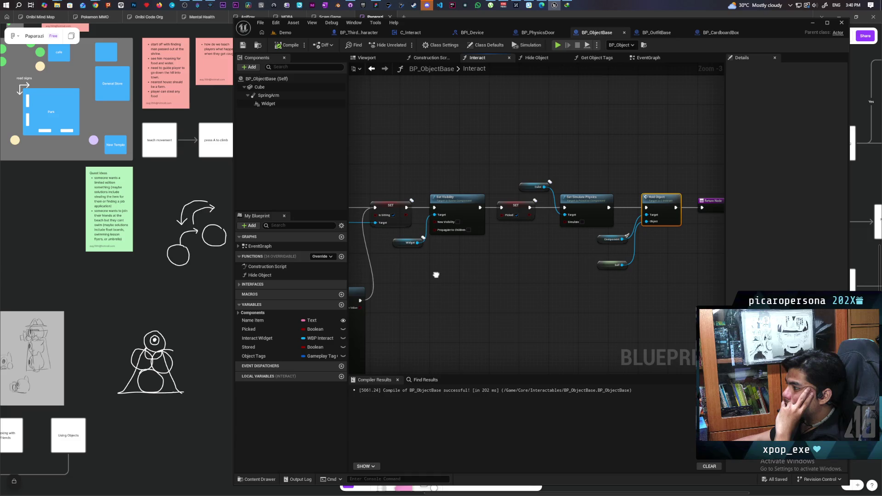
drag(436, 275, 468, 257)
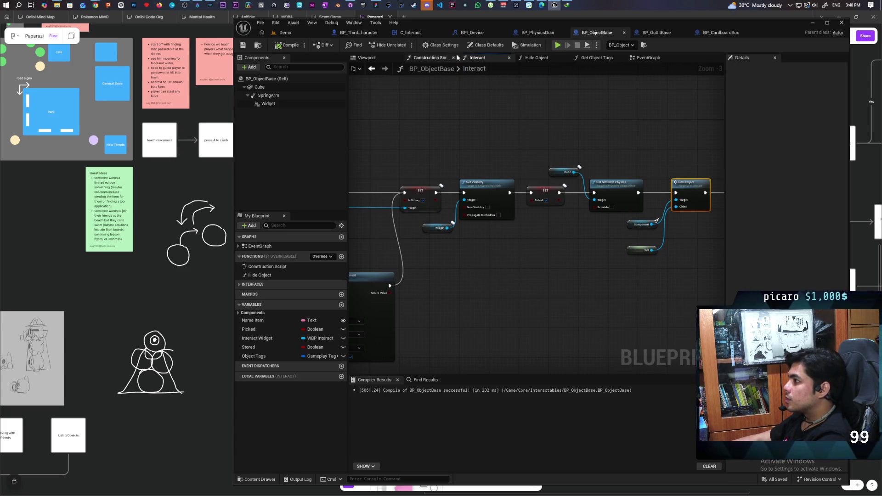
click(418, 31)
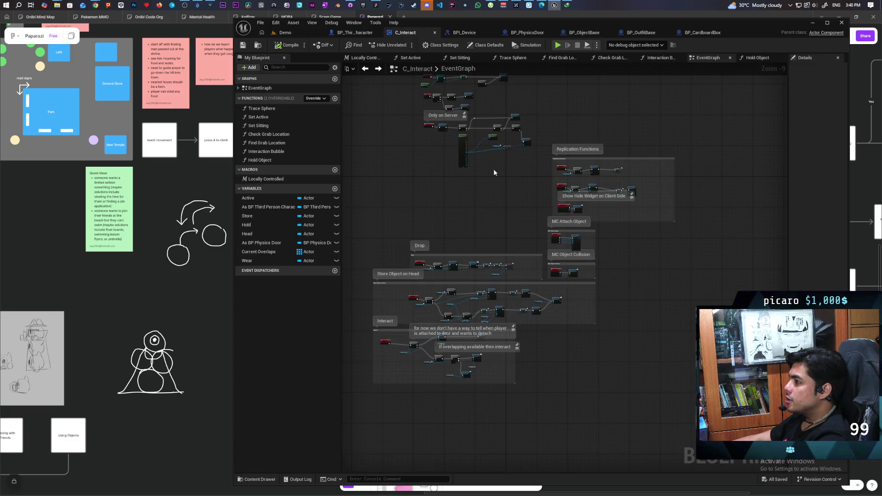
Pan C_Interact's EventGraph to centre the Store Object on Head and MC Attach Object nodes.
scroll(494, 169, up, 3)
scroll(493, 169, up, 2)
scroll(547, 173, down, 2)
scroll(469, 205, up, 3)
mouse_move(469, 207)
mouse_down()
mouse_move(413, 208)
mouse_move(488, 179)
mouse_move(567, 165)
mouse_move(482, 158)
mouse_up()
scroll(487, 179, down, 3)
scroll(540, 171, up, 1)
scroll(525, 178, up, 3)
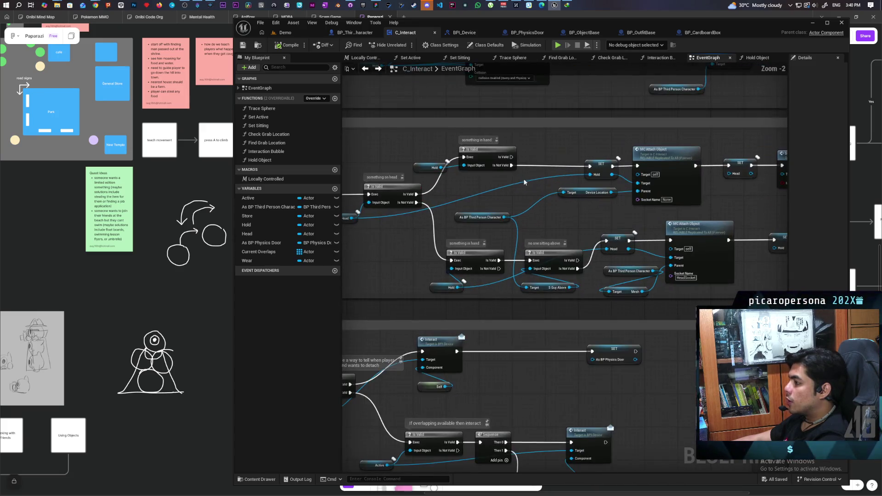
mouse_move(572, 173)
mouse_down()
mouse_move(580, 171)
mouse_move(561, 171)
mouse_up()
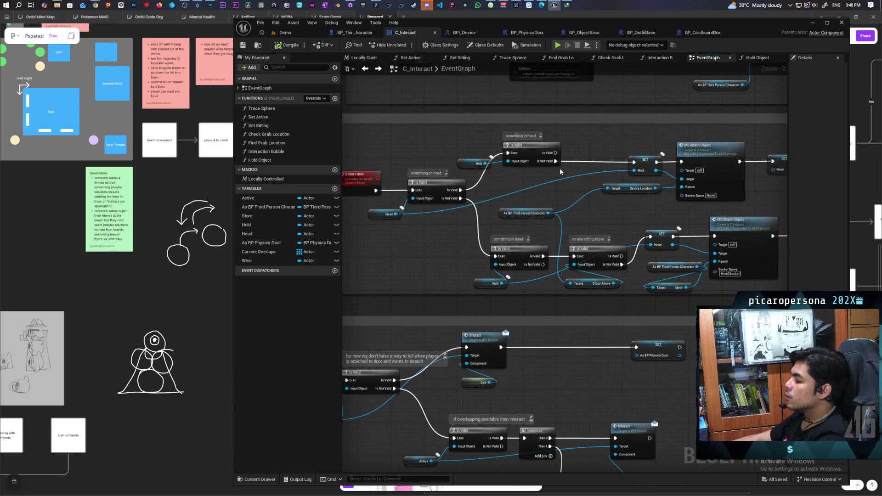
scroll(573, 159, down, 2)
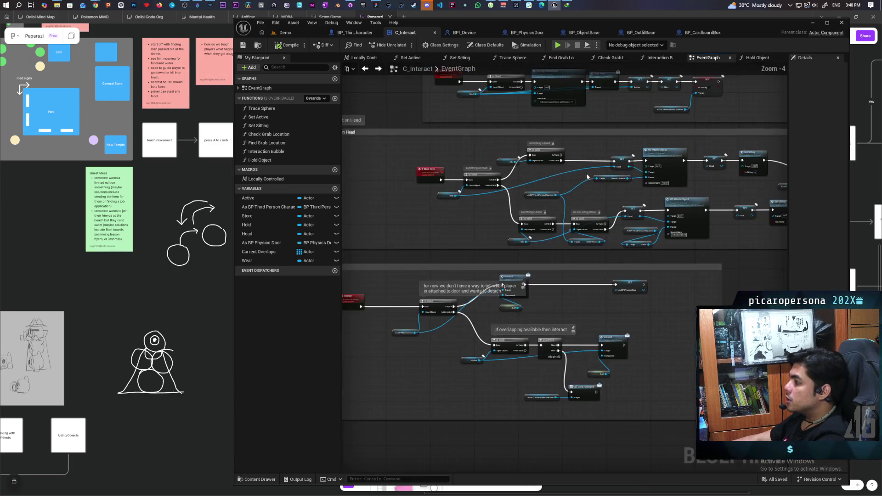
scroll(551, 183, up, 1)
mouse_move(551, 182)
mouse_down()
mouse_move(522, 197)
mouse_move(381, 197)
mouse_move(505, 168)
mouse_move(520, 156)
mouse_move(571, 171)
mouse_move(510, 173)
mouse_move(550, 167)
mouse_up()
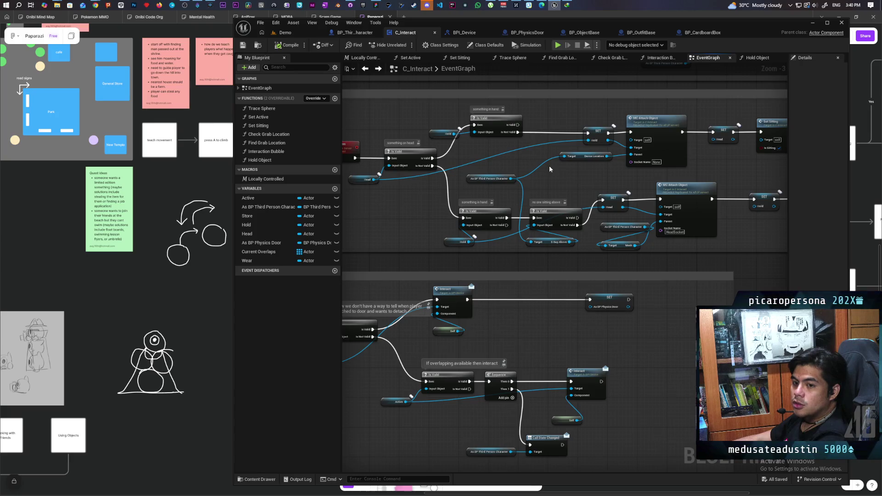
Marquee-select every node in the Store Object on Head block, then switch to BP_CardboardBox's EventGraph.
scroll(550, 169, down, 4)
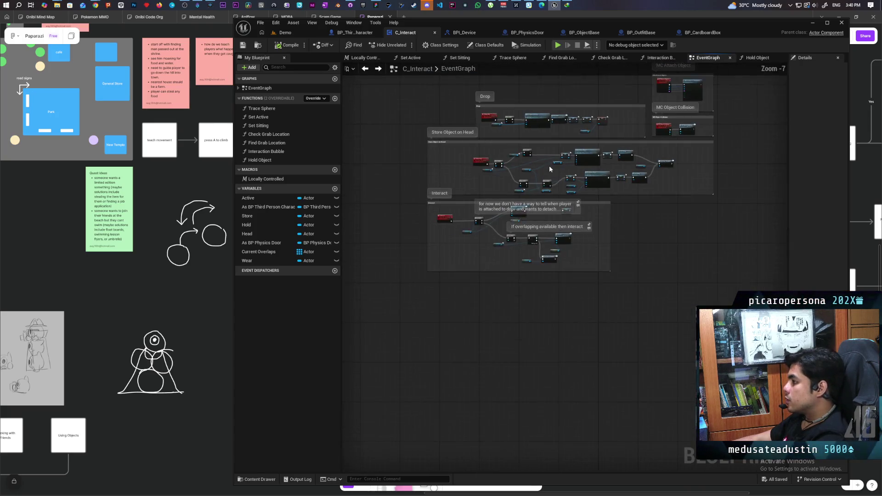
scroll(550, 169, up, 4)
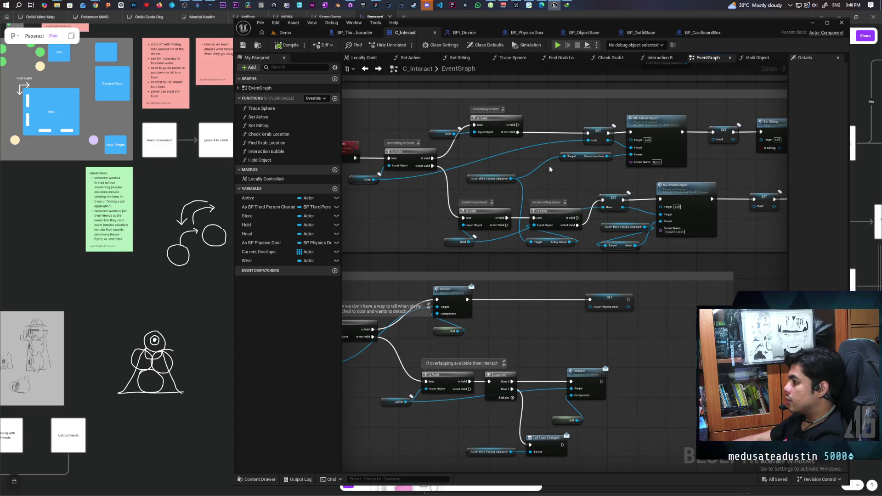
scroll(550, 169, down, 2)
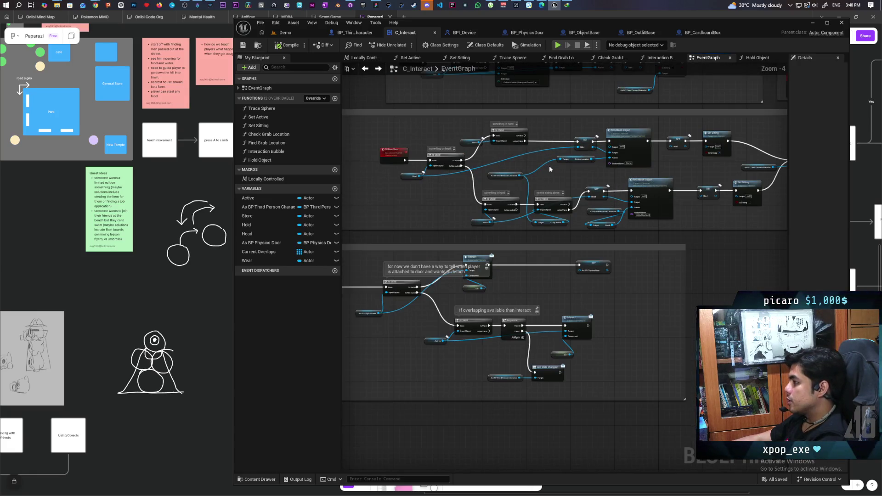
scroll(584, 170, up, 1)
mouse_move(525, 173)
mouse_down()
mouse_move(550, 173)
mouse_move(541, 174)
mouse_up()
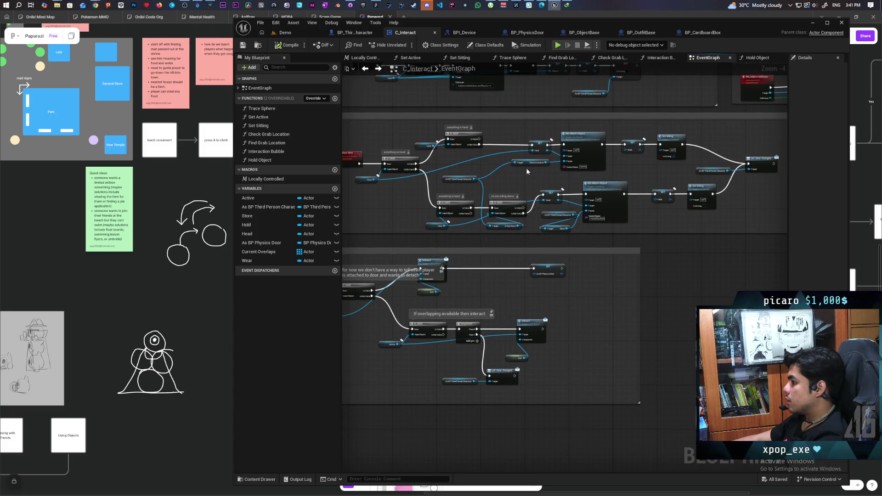
scroll(711, 170, up, 1)
scroll(711, 170, down, 1)
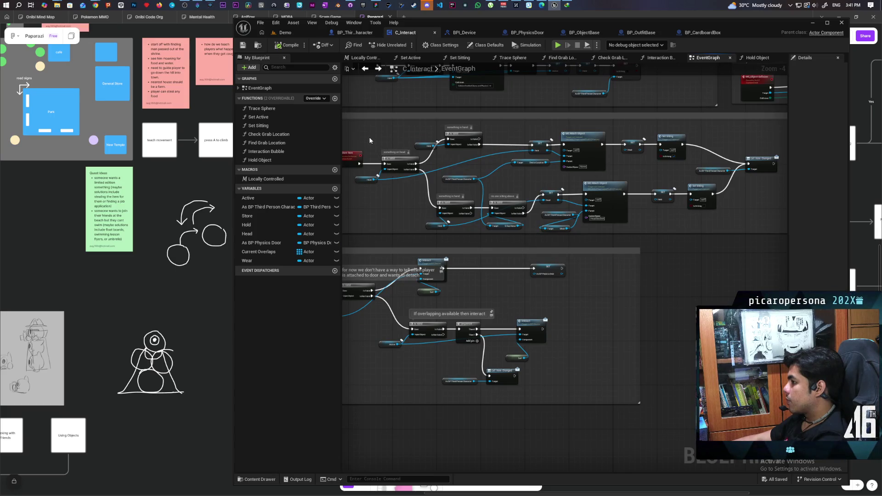
mouse_move(369, 134)
mouse_down()
mouse_move(460, 198)
mouse_move(665, 209)
mouse_move(757, 226)
mouse_up()
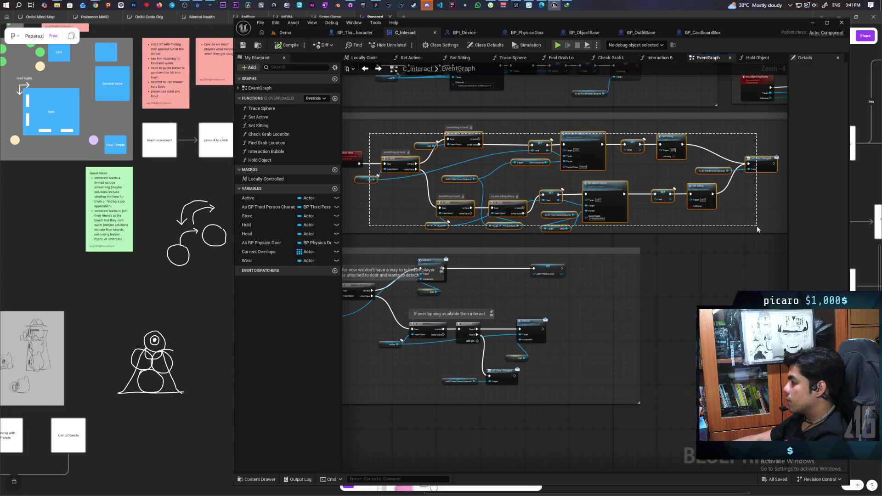
drag(757, 225, 757, 226)
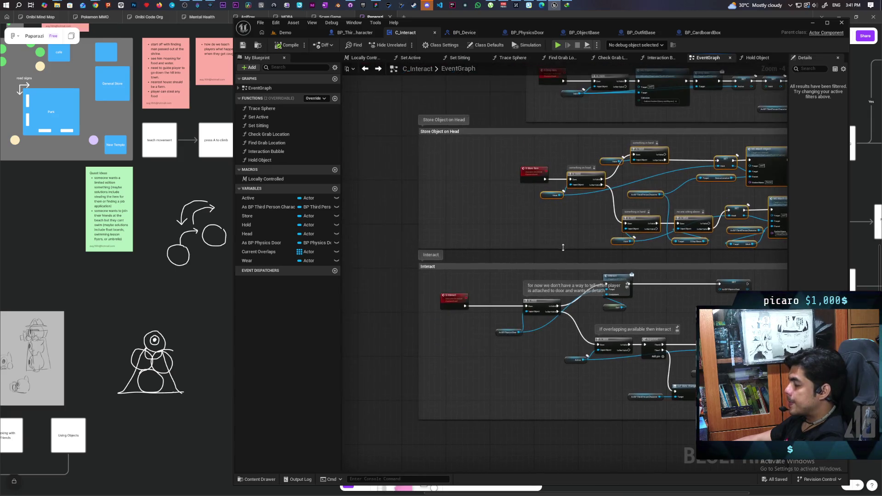
scroll(563, 247, up, 1)
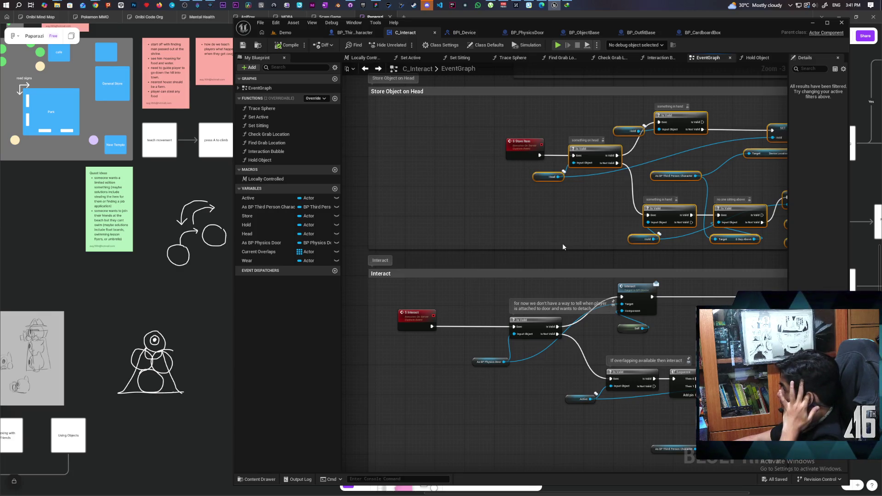
scroll(565, 235, down, 3)
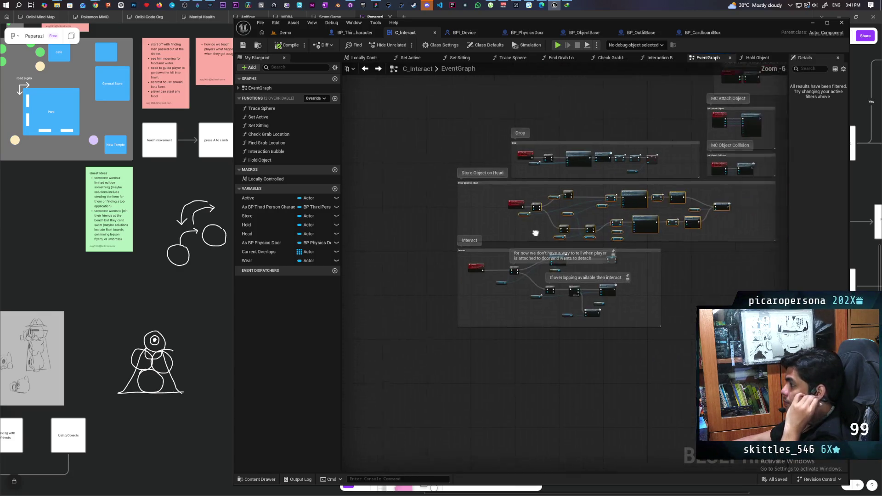
scroll(551, 231, up, 2)
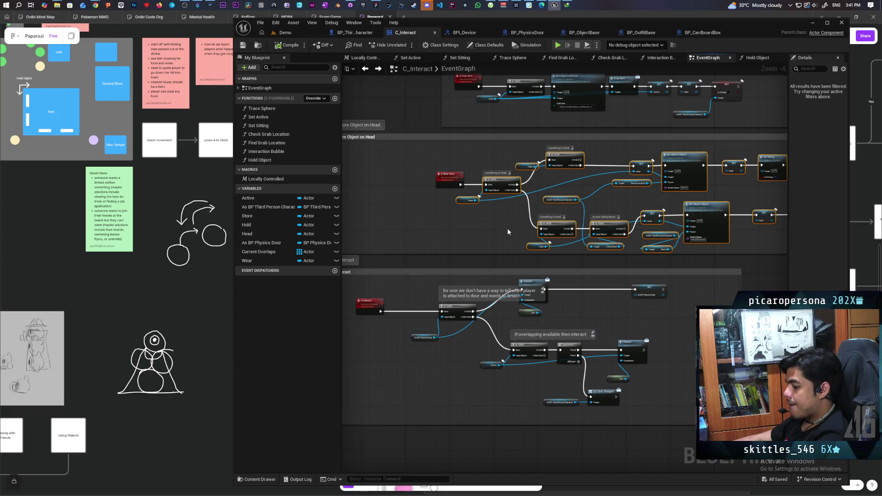
click(703, 32)
scroll(617, 135, up, 2)
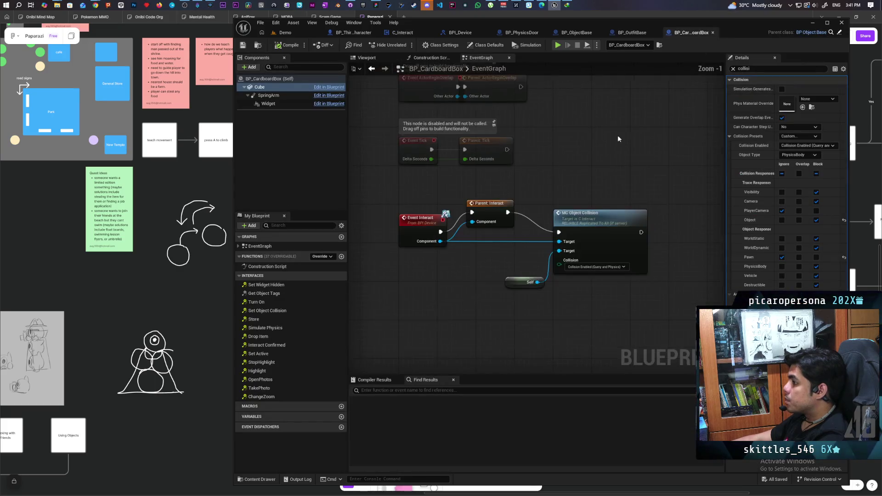
Replace the Parent: Interact and MC Object Collision nodes with the pasted Store Object on Head network.
drag(420, 103, 550, 208)
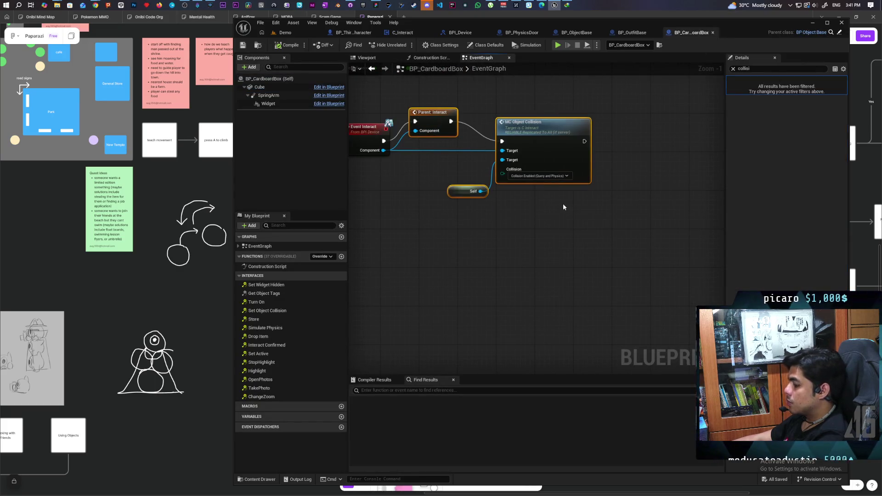
key(Delete)
scroll(561, 195, down, 2)
scroll(563, 194, down, 1)
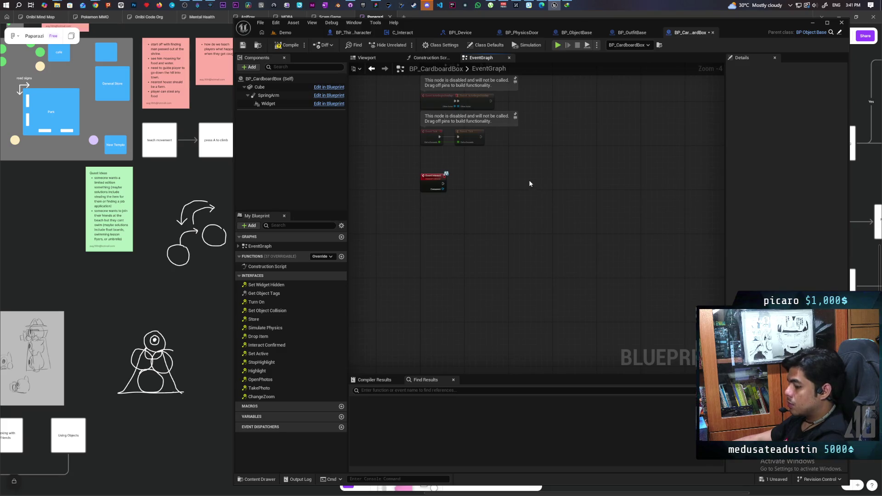
key(ctrl+v)
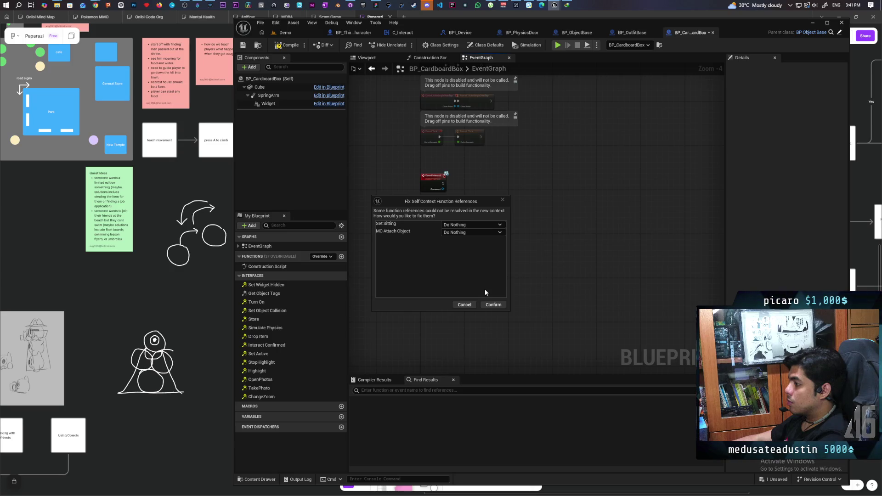
click(488, 305)
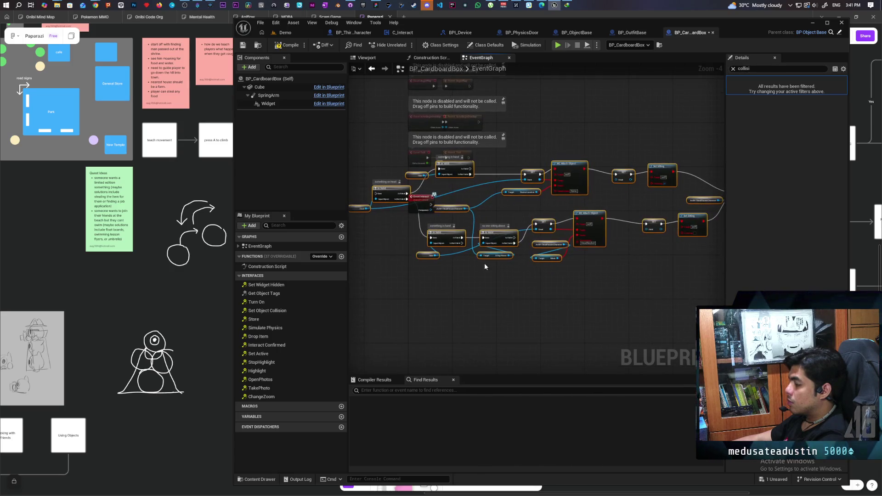
mouse_move(572, 170)
mouse_down()
mouse_move(608, 222)
mouse_move(611, 211)
mouse_up()
Move the Event Interact node left, beside the pasted nodes.
click(397, 189)
scroll(399, 215, up, 2)
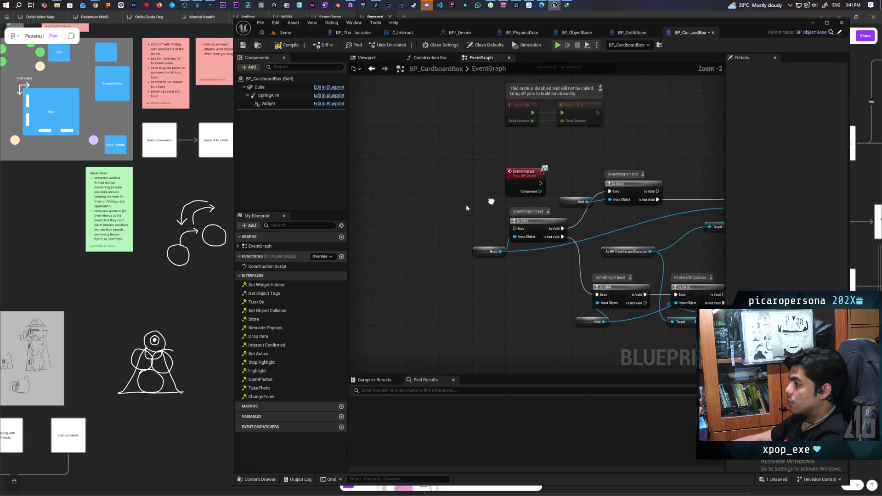
mouse_move(505, 183)
mouse_down()
mouse_move(455, 216)
mouse_move(517, 227)
mouse_up()
scroll(455, 216, up, 2)
mouse_move(435, 226)
mouse_down()
mouse_move(421, 234)
mouse_move(425, 279)
mouse_up()
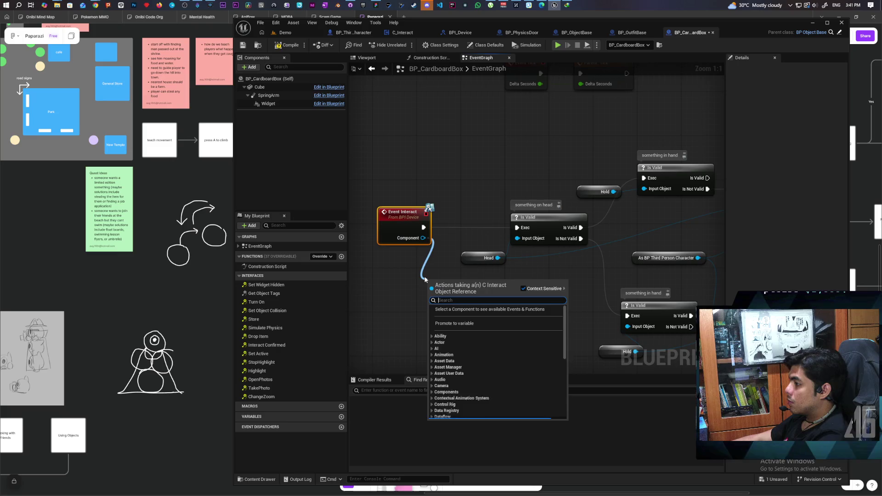
Add a Get Head node, move the Head links onto it, and delete the stray Head variable.
text(get head)
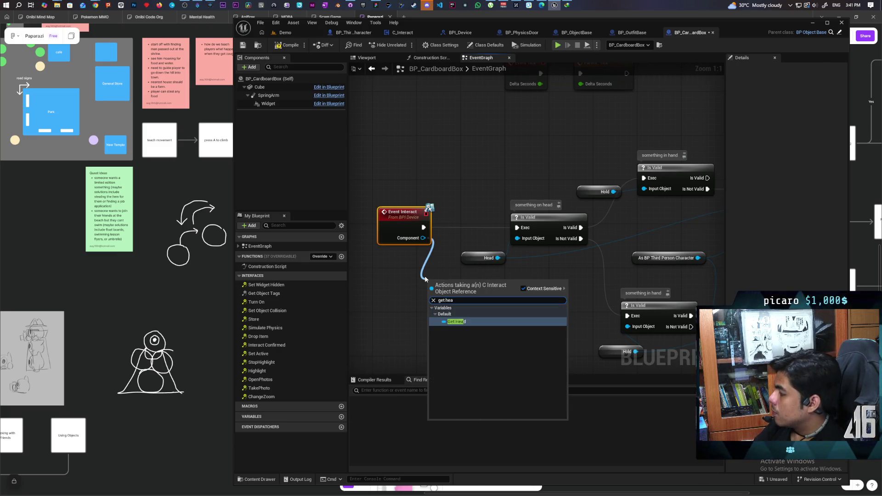
key(Return)
drag(521, 307, 444, 302)
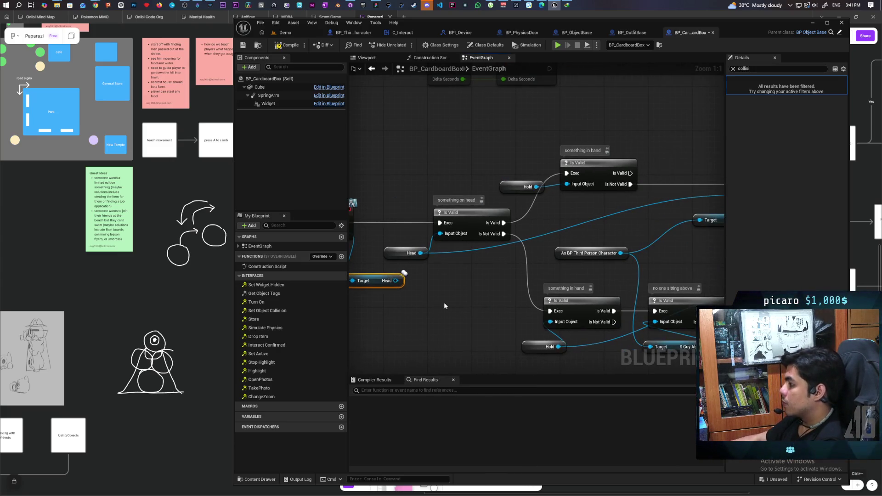
drag(420, 254, 396, 280)
click(404, 253)
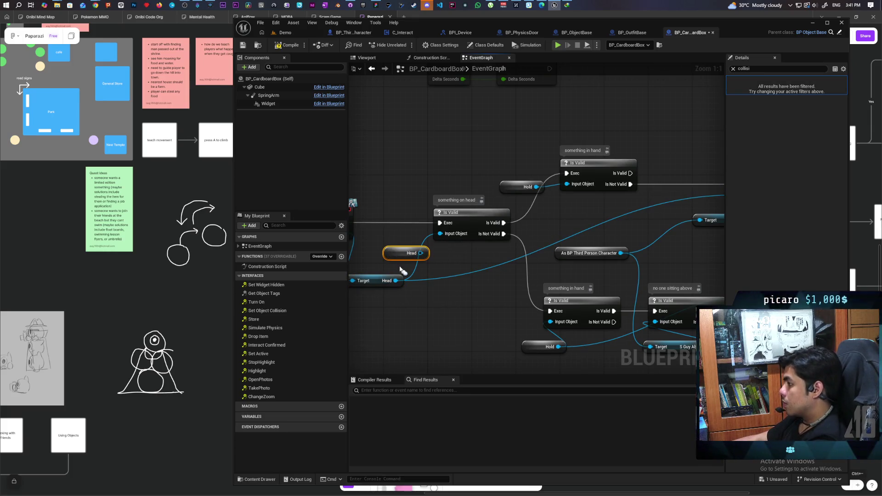
key(Delete)
mouse_move(405, 318)
mouse_down()
mouse_move(435, 288)
mouse_move(441, 257)
mouse_move(433, 299)
mouse_up()
Pan around the event graph and pull a new node off the Interact Component pin.
drag(368, 237, 418, 199)
click(434, 167)
mouse_move(434, 167)
mouse_down()
mouse_move(463, 185)
mouse_move(479, 184)
mouse_up()
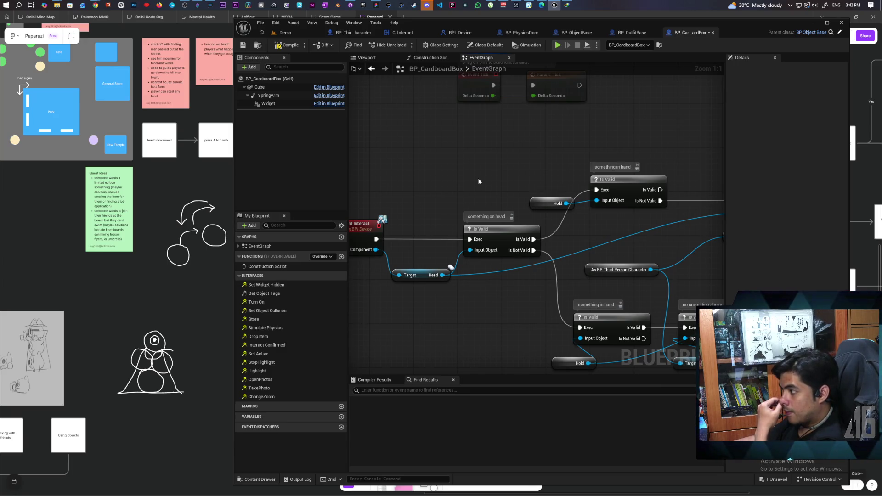
mouse_move(522, 308)
mouse_down()
mouse_move(488, 254)
mouse_move(523, 285)
mouse_move(556, 285)
mouse_up()
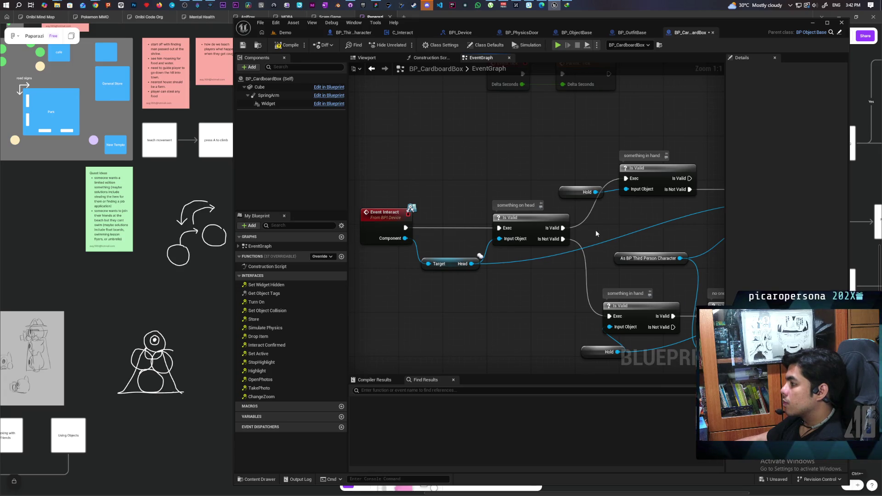
scroll(595, 230, down, 1)
scroll(595, 236, up, 1)
scroll(474, 249, down, 4)
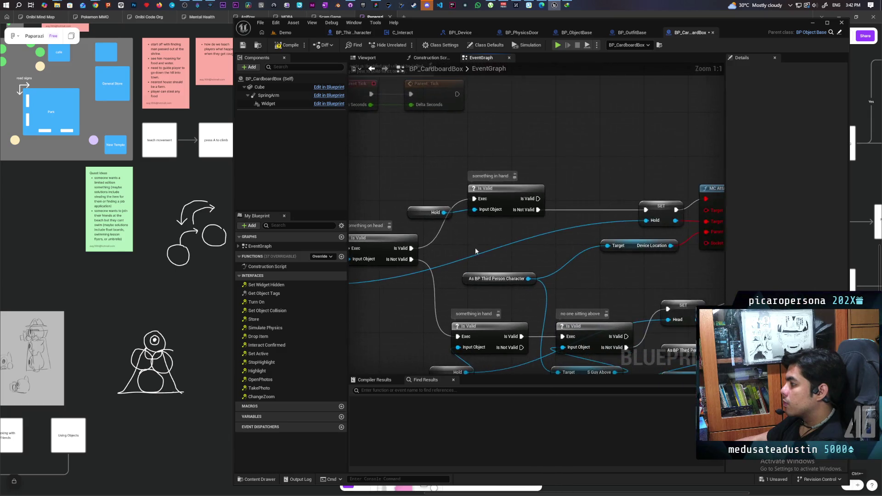
scroll(480, 249, up, 1)
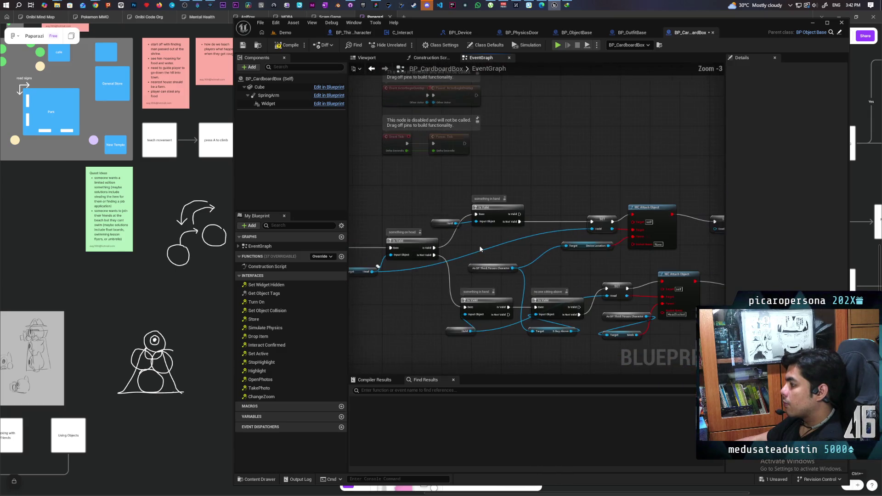
scroll(480, 249, up, 1)
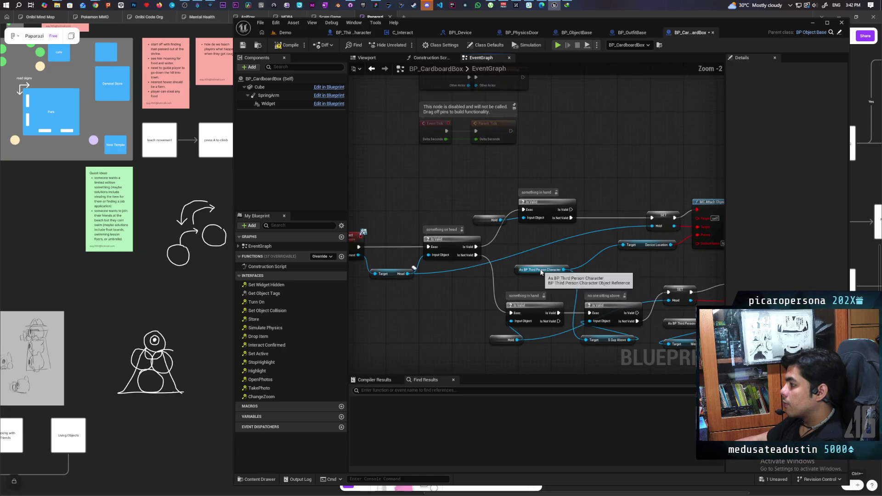
drag(361, 254, 381, 296)
Add a Get As BP Third Person Character node and reroute the cast wires from its output.
text(as third per)
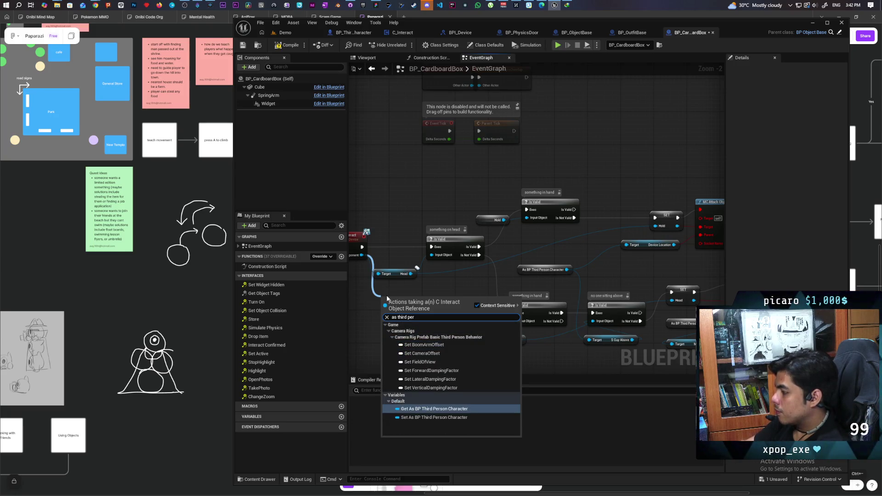
key(Return)
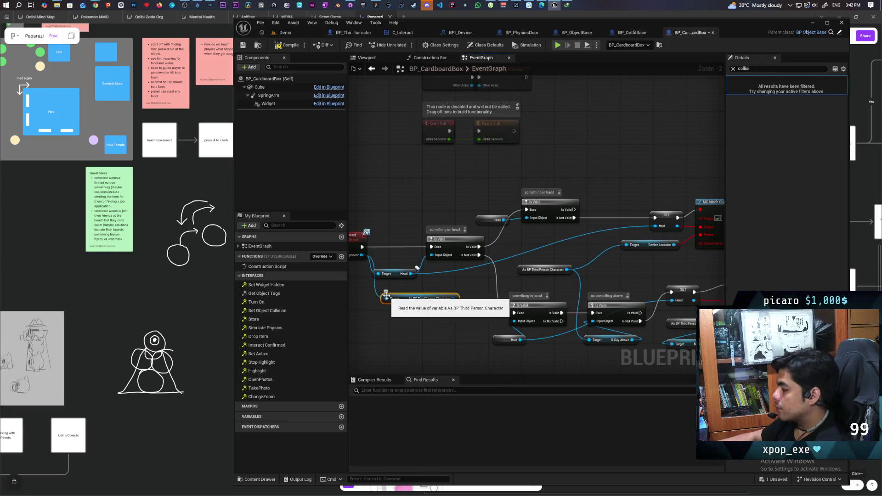
scroll(486, 281, up, 2)
drag(594, 266, 442, 304)
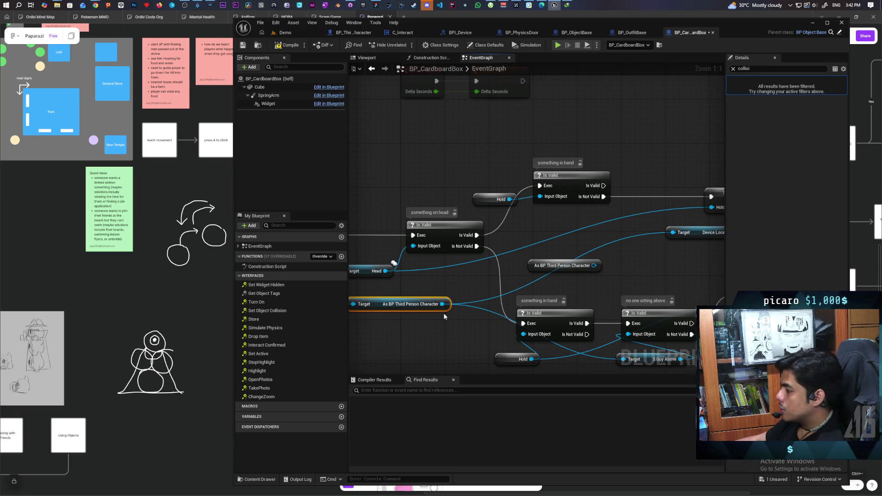
Move the As BP Third Person Character getter up into line with the other nodes.
scroll(444, 317, down, 3)
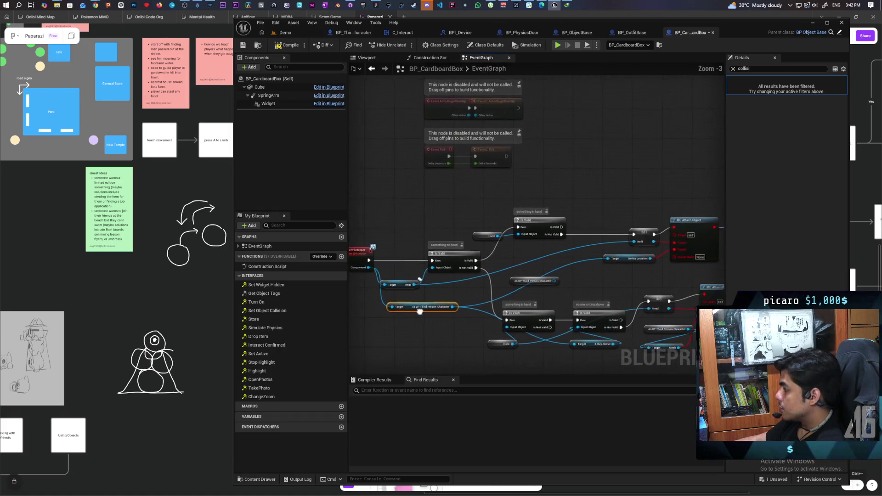
drag(413, 311, 522, 294)
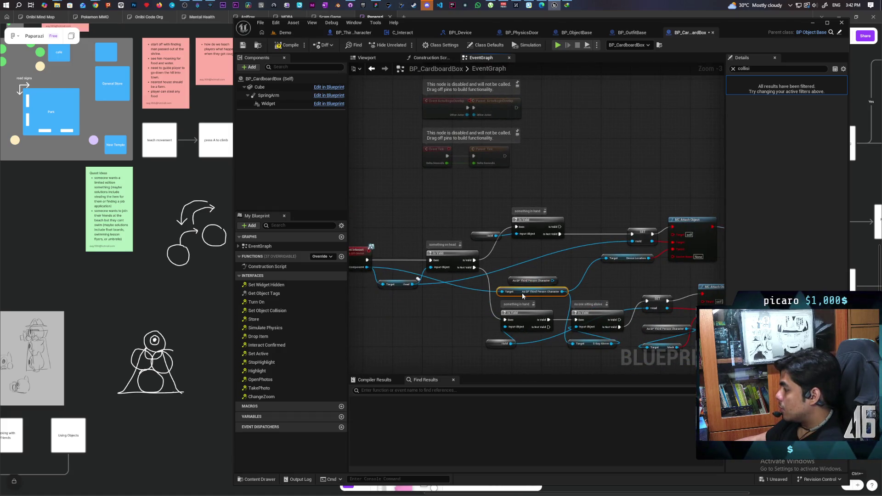
scroll(521, 292, up, 3)
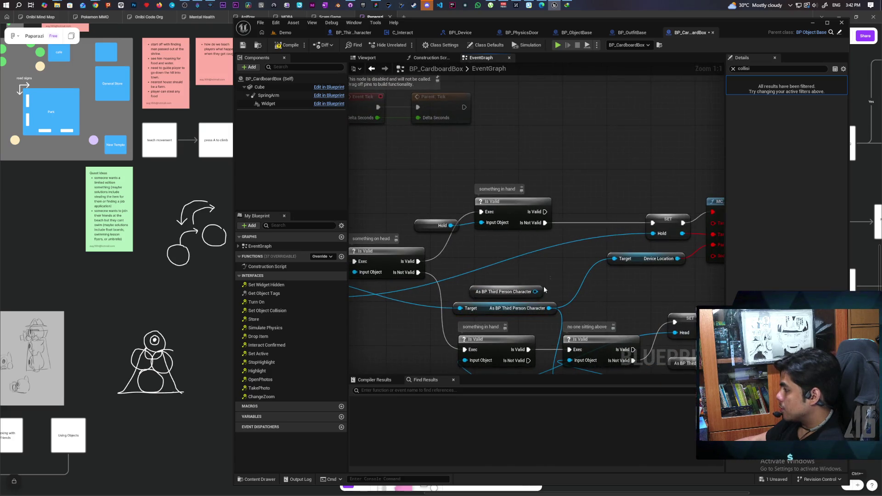
click(506, 299)
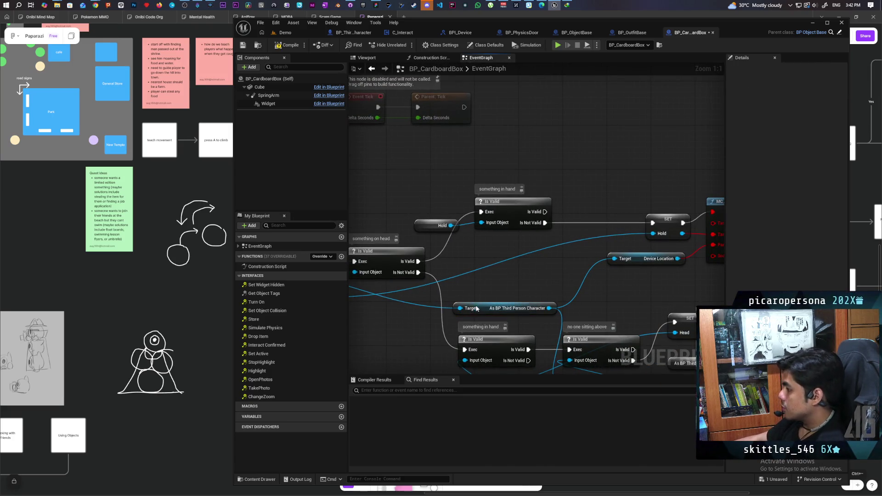
drag(480, 308, 482, 283)
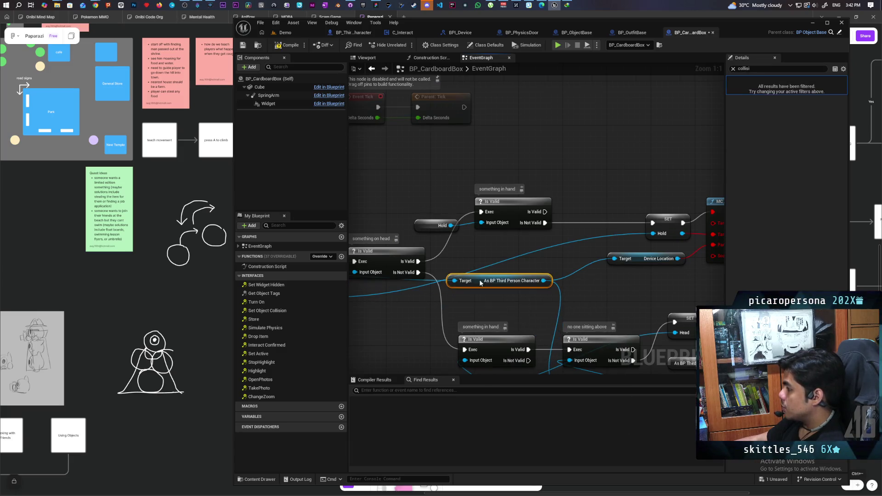
Pan and zoom the graph for an overview back to Event Interact.
scroll(553, 272, down, 2)
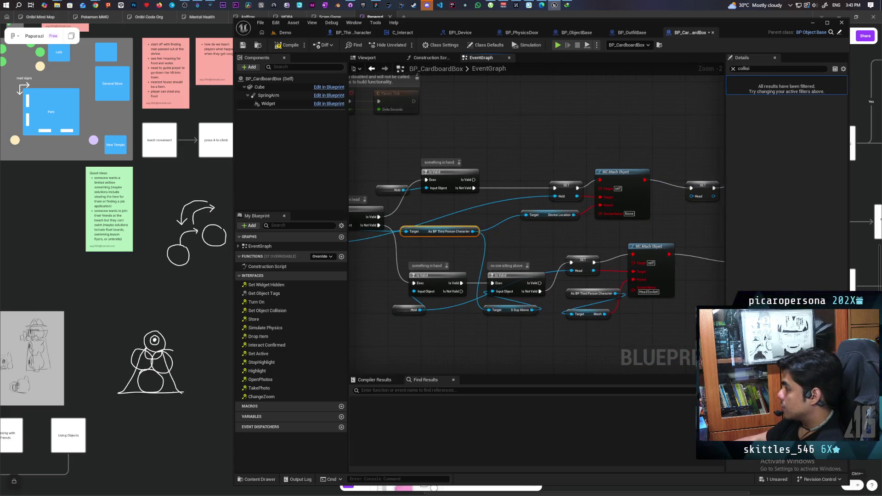
drag(503, 229, 609, 234)
scroll(559, 215, down, 1)
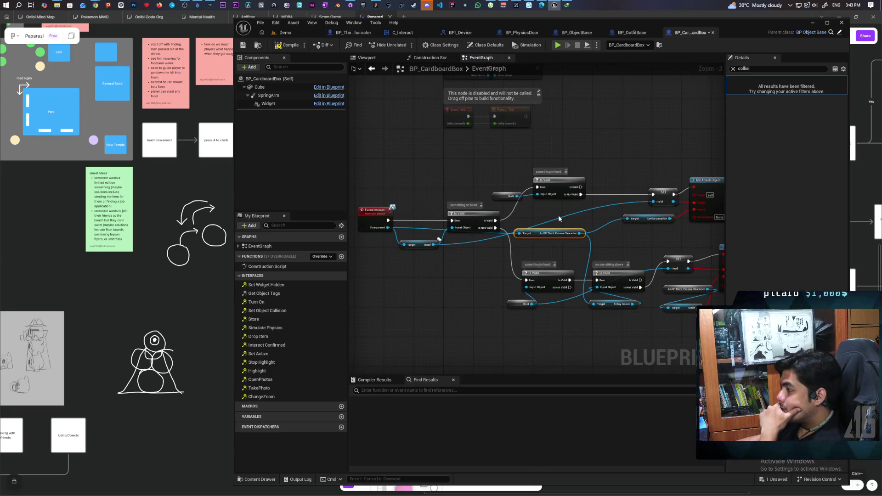
scroll(456, 251, up, 2)
mouse_move(479, 258)
mouse_down()
mouse_move(457, 292)
mouse_move(516, 274)
mouse_move(418, 302)
mouse_up()
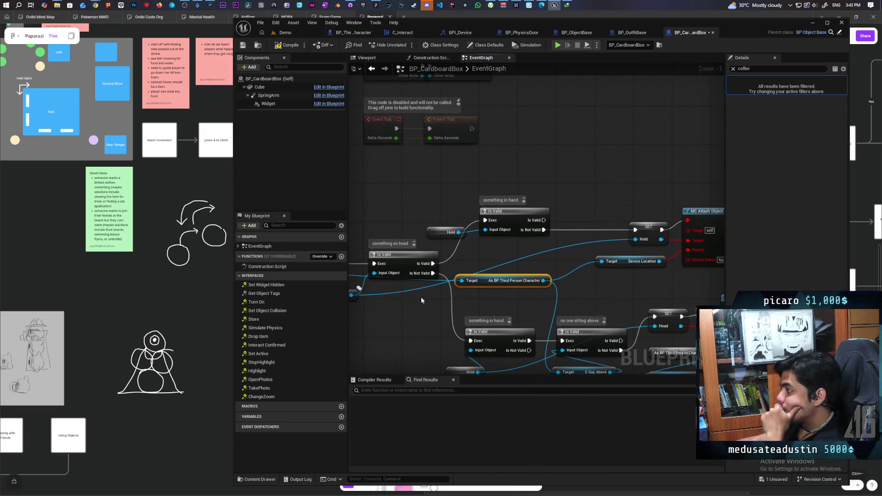
scroll(539, 237, down, 2)
mouse_move(540, 237)
mouse_down()
mouse_move(429, 246)
mouse_move(577, 201)
mouse_move(501, 224)
mouse_up()
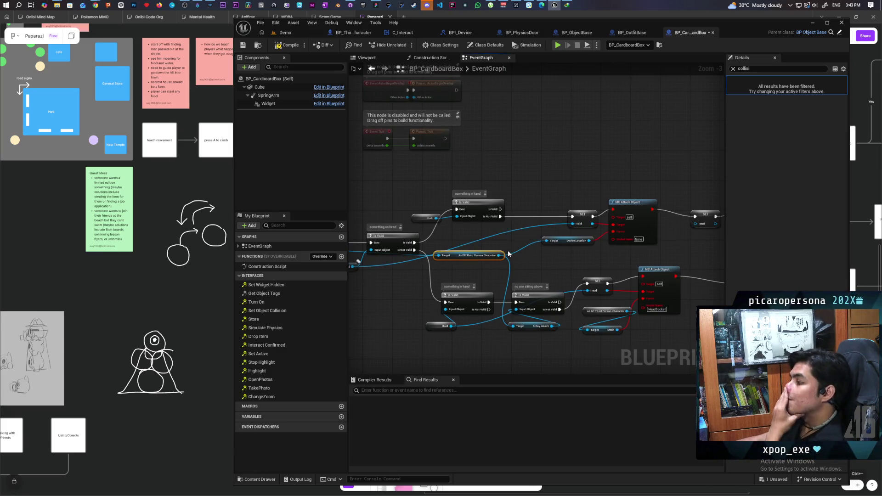
drag(479, 253, 483, 241)
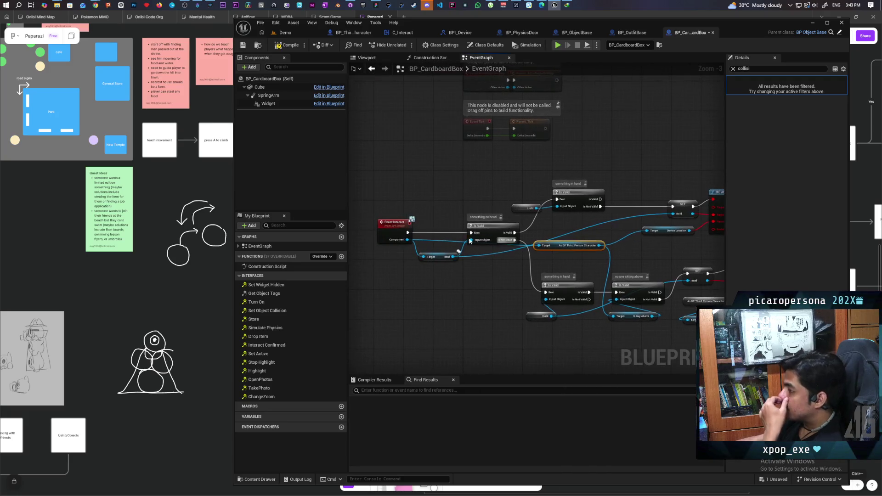
Add an MC Attach Object node from Event Interact's Component pin.
drag(413, 240, 626, 161)
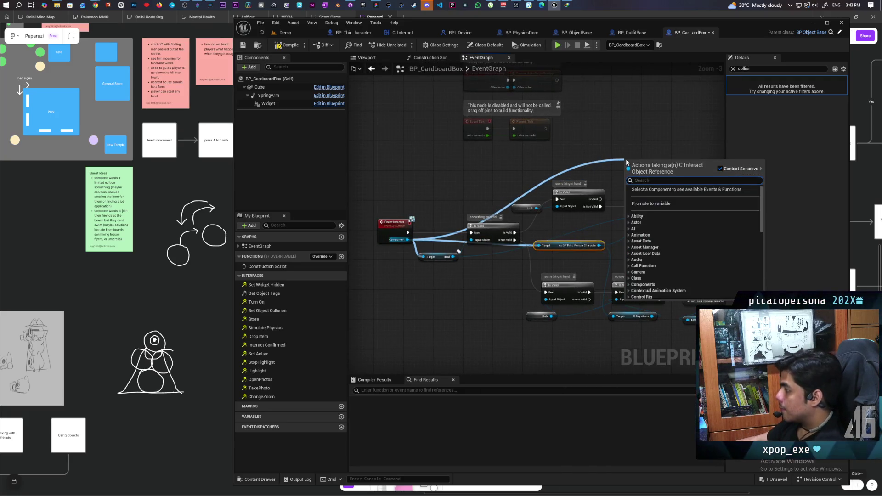
text(mc attach)
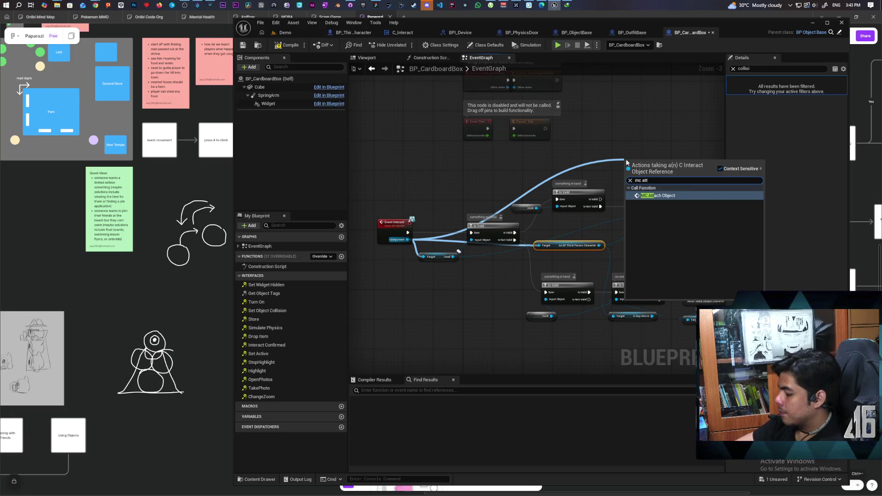
key(Return)
scroll(400, 235, up, 1)
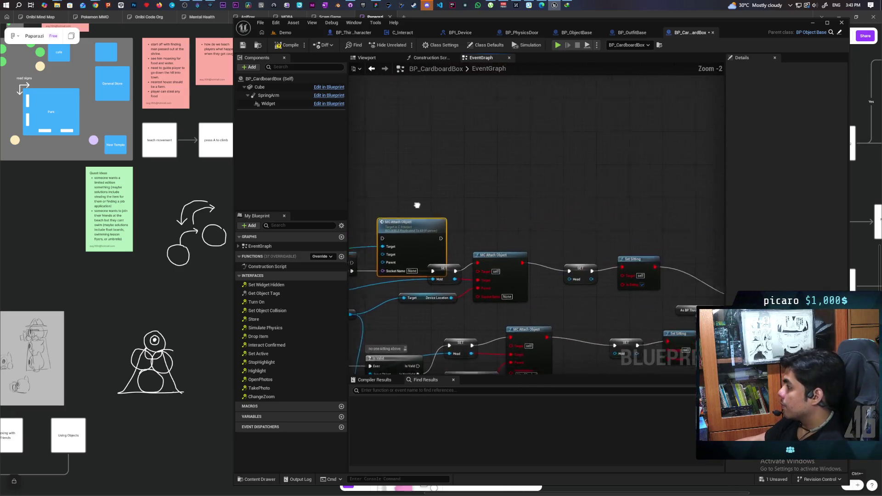
drag(401, 234, 484, 199)
Connect Device Location to the new node's Parent and a Self node to its Target.
scroll(439, 228, up, 1)
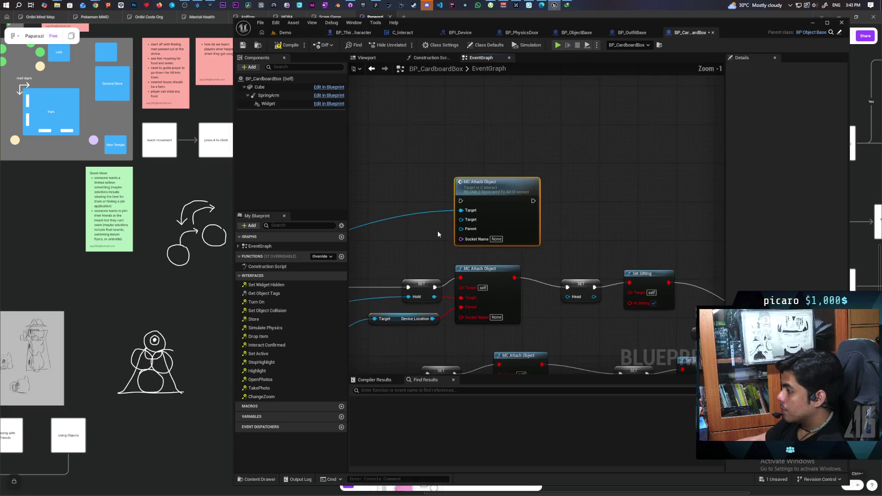
mouse_move(469, 260)
mouse_down()
mouse_move(601, 193)
mouse_move(550, 216)
mouse_up()
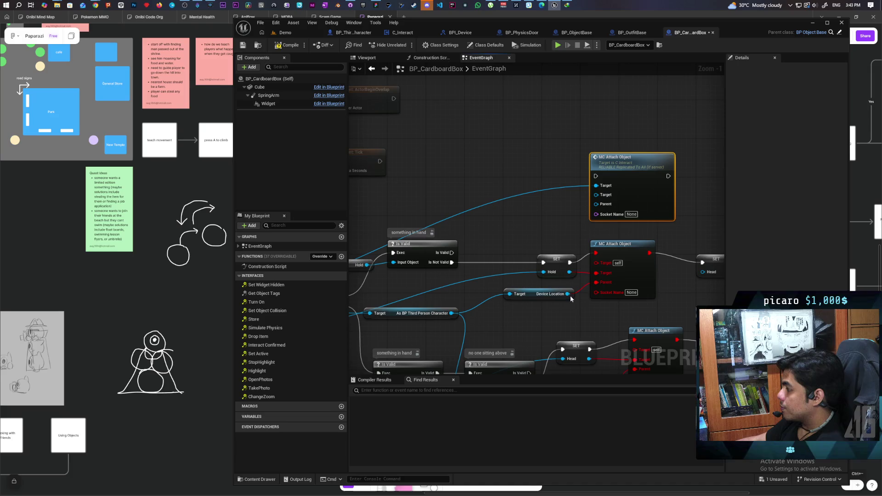
drag(568, 295, 597, 205)
drag(534, 233, 586, 231)
mouse_move(651, 192)
mouse_down()
mouse_move(584, 230)
mouse_move(600, 228)
mouse_move(549, 236)
mouse_move(548, 205)
mouse_move(520, 250)
mouse_move(537, 241)
mouse_up()
text(self)
key(Return)
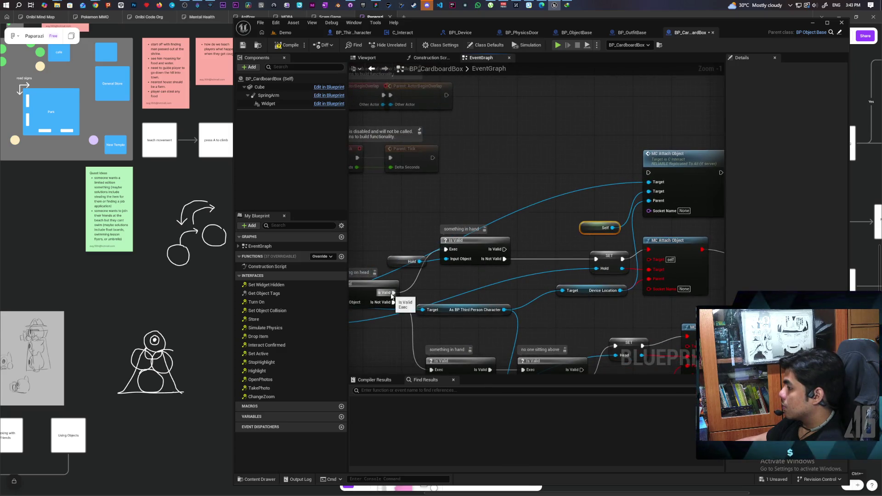
Delete the Hold, Is Valid and SET nodes and run MC Attach Object from the Is Valid result.
drag(417, 230, 491, 276)
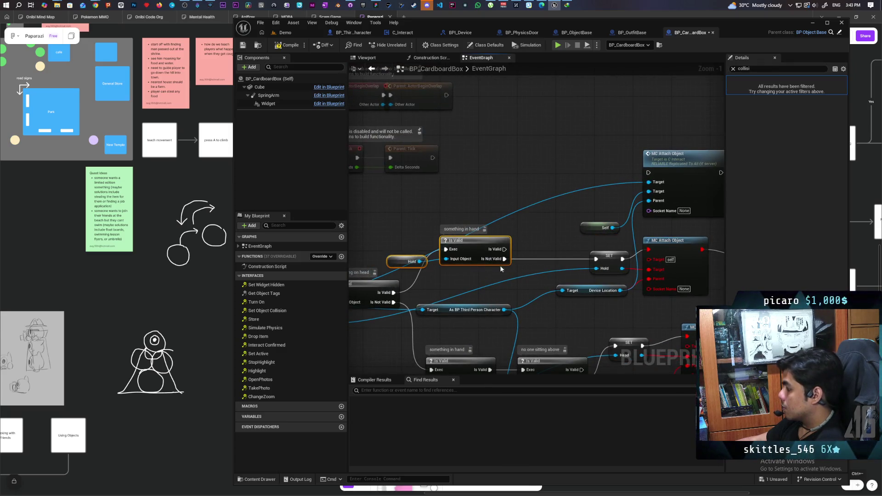
key(Delete)
click(600, 271)
key(Delete)
drag(395, 292, 648, 173)
drag(705, 219, 506, 222)
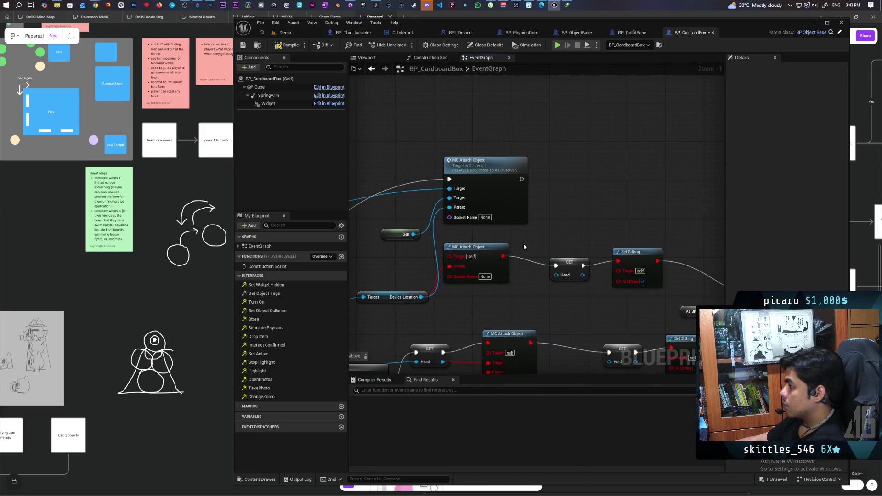
Link MC Attach Object's execution into Call State Changed.
mouse_move(575, 247)
mouse_down()
mouse_move(486, 222)
mouse_move(506, 211)
mouse_up()
scroll(506, 211, down, 3)
drag(592, 222, 497, 239)
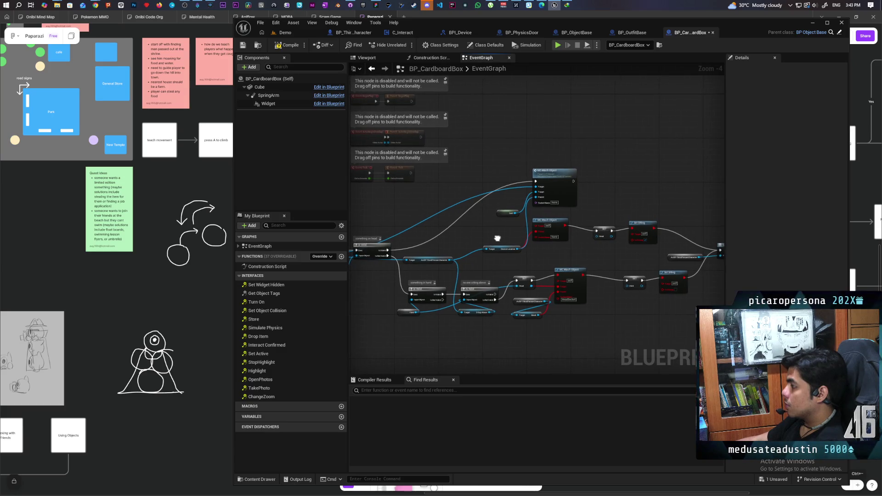
scroll(487, 237, up, 2)
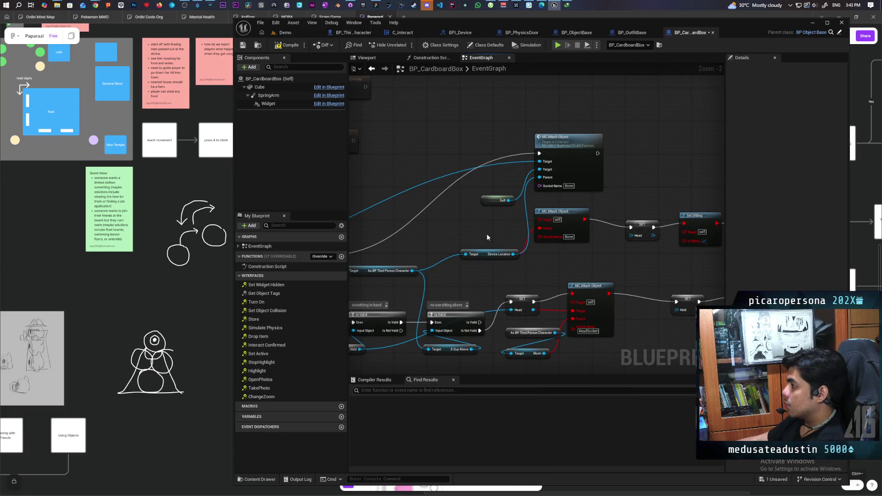
drag(487, 238, 525, 257)
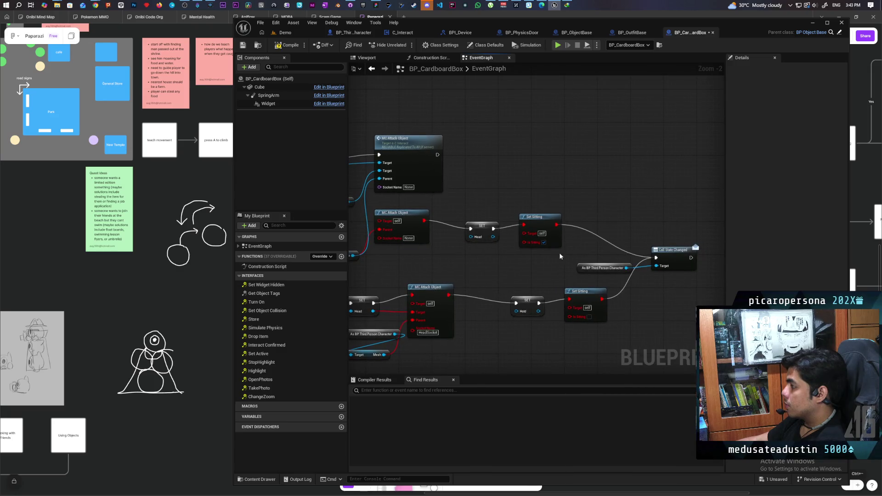
mouse_move(437, 154)
mouse_down()
mouse_move(641, 223)
mouse_move(656, 258)
mouse_up()
Feed the third-person character cast into Call State Changed's Target pin.
scroll(541, 264, down, 1)
drag(541, 264, 628, 225)
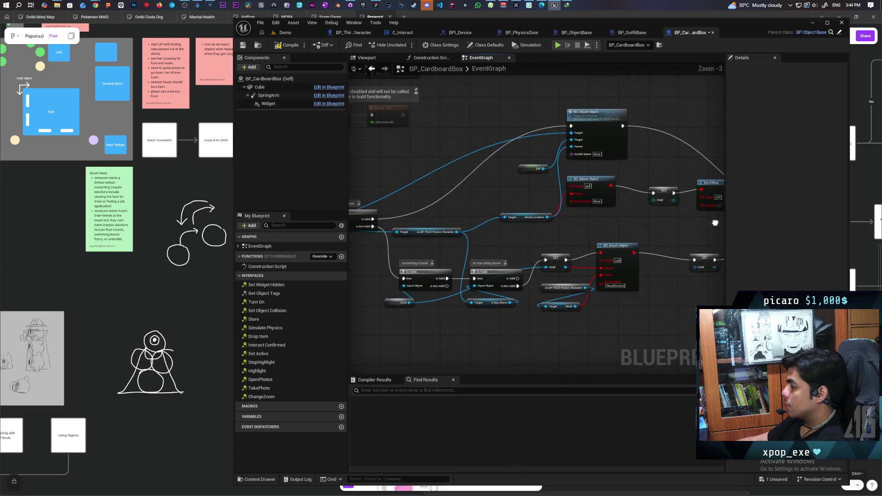
scroll(525, 248, down, 1)
mouse_move(412, 248)
mouse_down()
mouse_move(570, 245)
mouse_move(556, 249)
mouse_up()
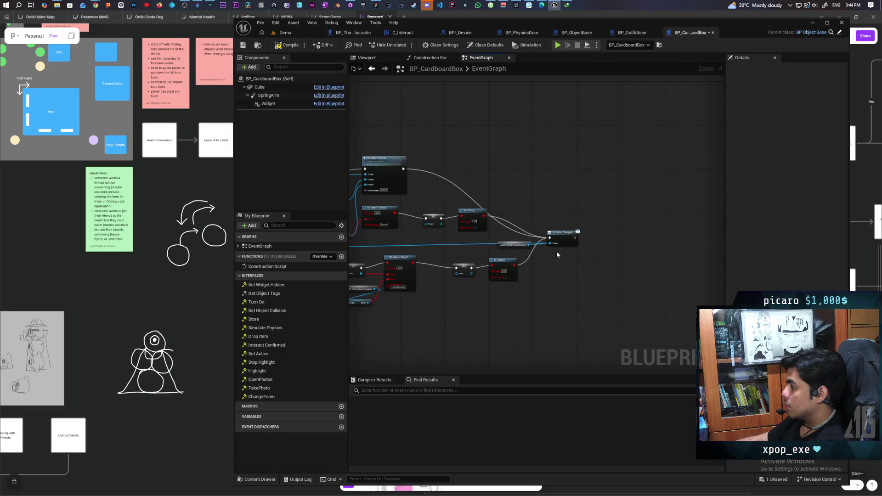
drag(499, 250, 602, 250)
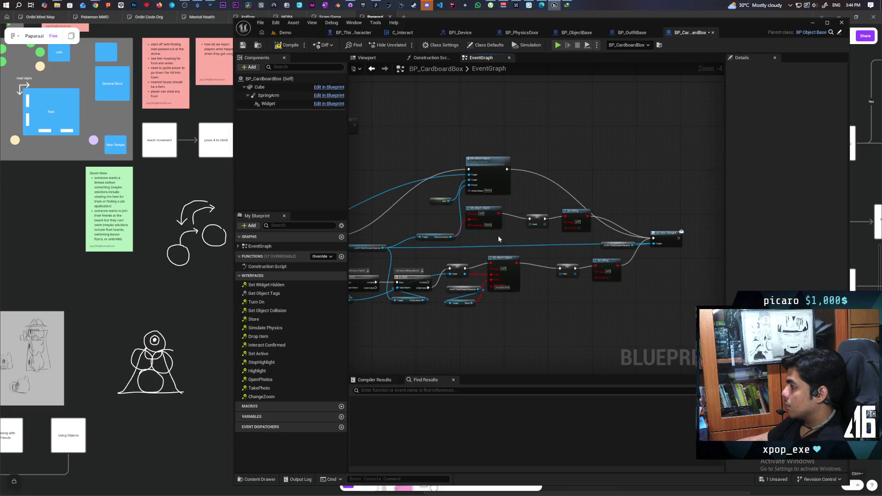
Select the MC Attach Object group and move it up-left.
drag(499, 239, 569, 223)
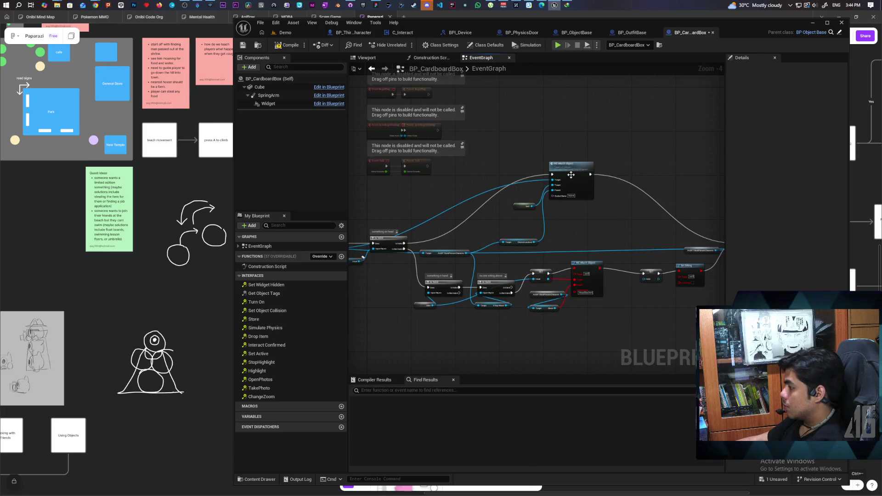
drag(572, 175, 523, 144)
scroll(589, 233, up, 1)
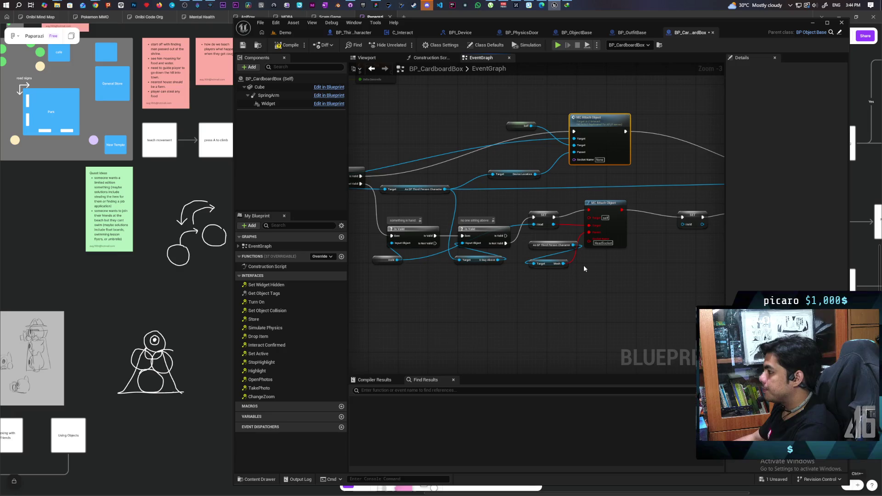
drag(588, 277, 589, 281)
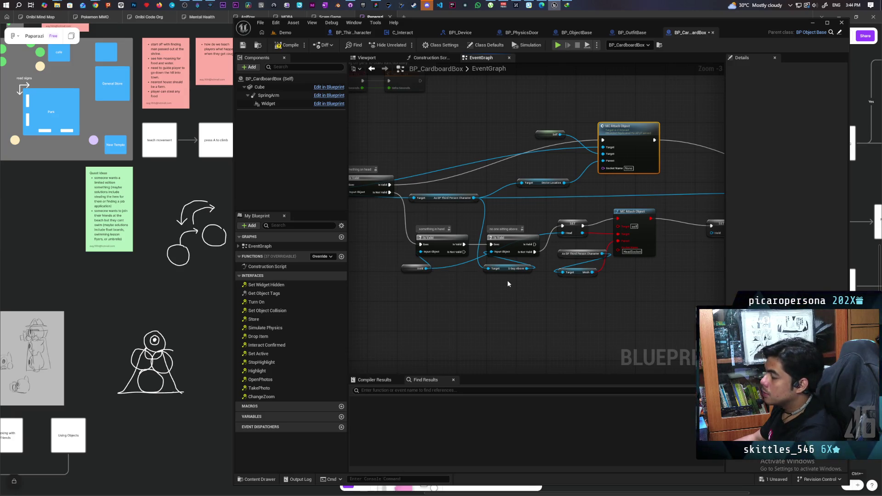
click(404, 33)
drag(675, 261, 637, 238)
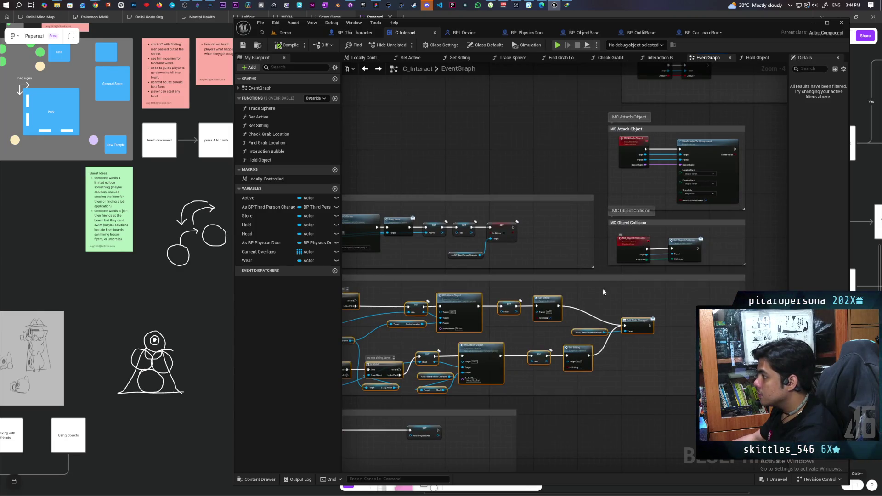
drag(611, 280, 622, 277)
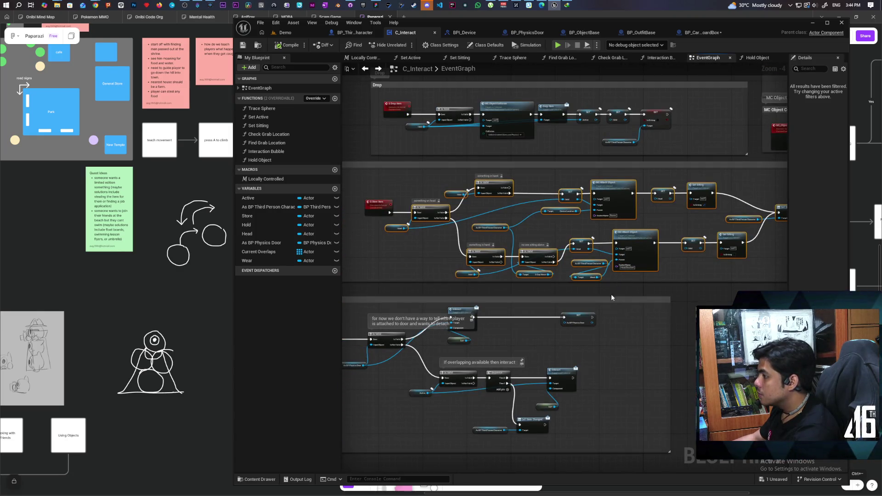
scroll(428, 230, up, 3)
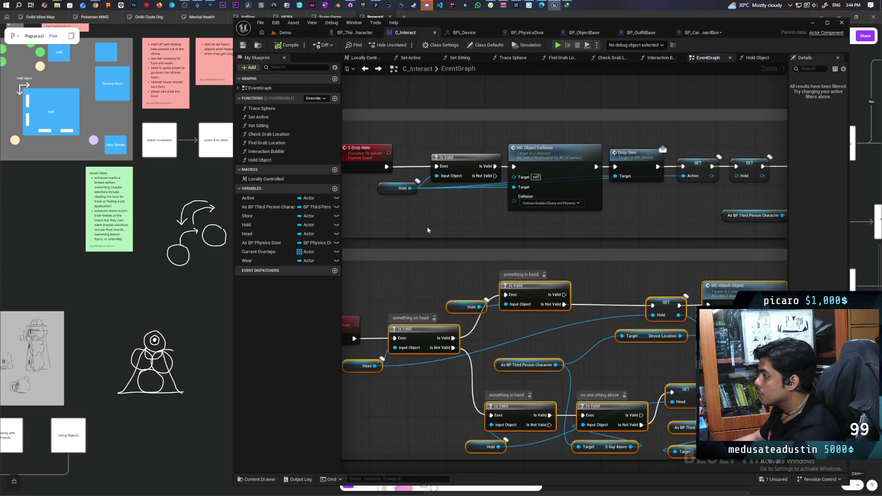
scroll(428, 230, down, 1)
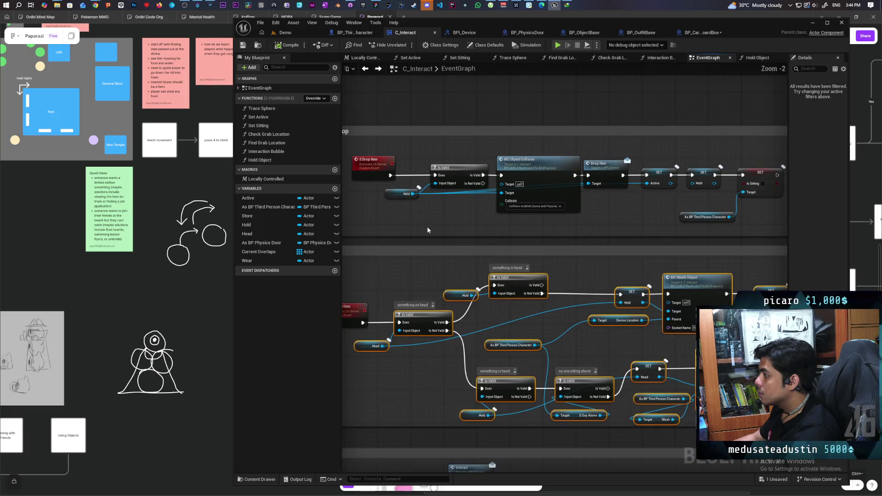
mouse_move(652, 223)
mouse_down()
mouse_move(633, 229)
mouse_move(676, 204)
mouse_up()
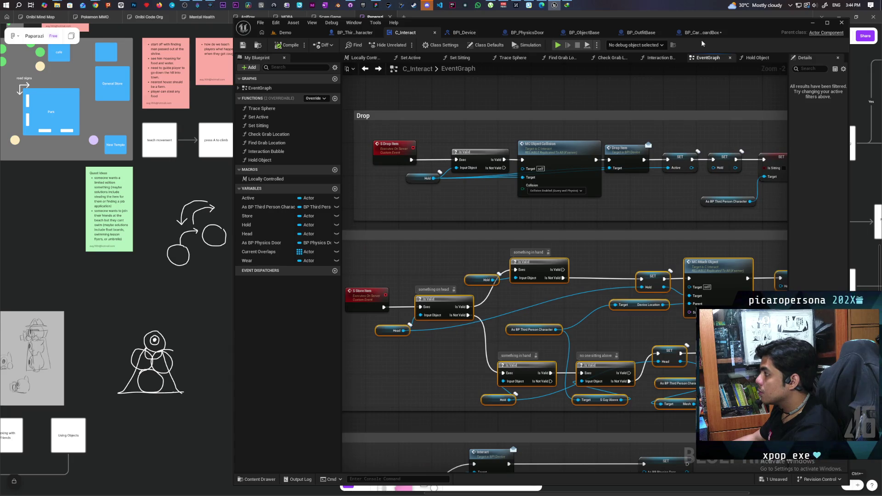
click(701, 34)
scroll(532, 210, down, 3)
scroll(532, 210, up, 1)
scroll(532, 209, up, 2)
Add a Drop Item function node and move it up near the Self node.
right_click(507, 299)
text(drop item)
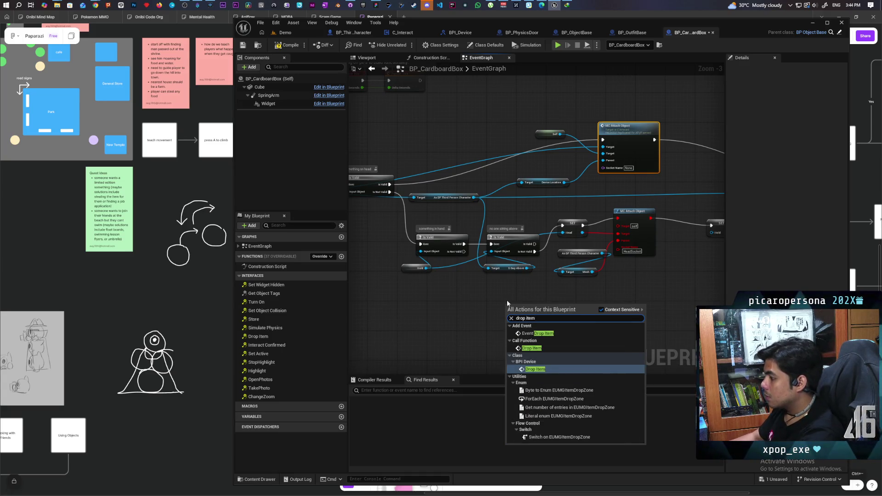
click(549, 347)
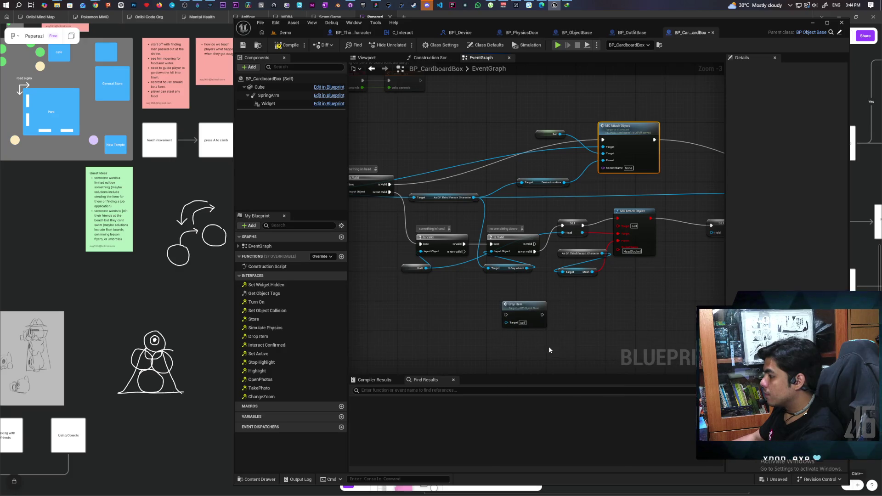
scroll(536, 321, up, 2)
scroll(543, 323, down, 3)
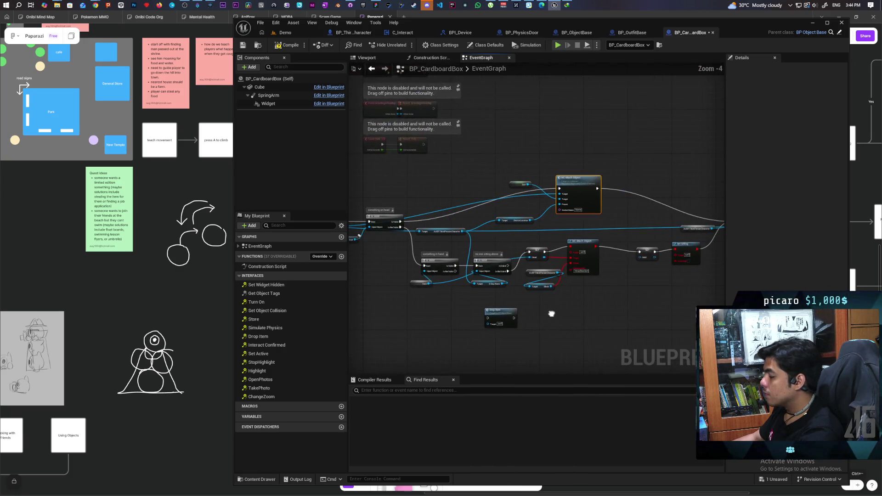
scroll(552, 314, up, 2)
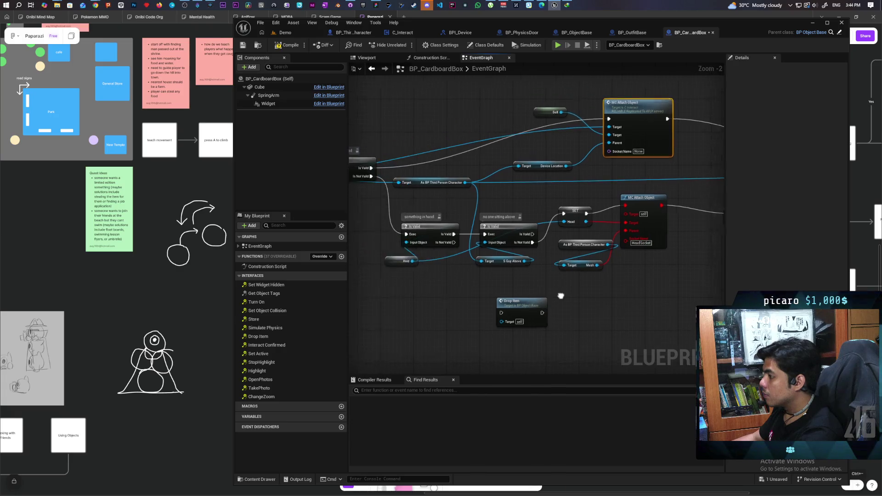
mouse_move(616, 296)
mouse_down()
mouse_move(409, 304)
mouse_move(574, 288)
mouse_move(459, 296)
mouse_up()
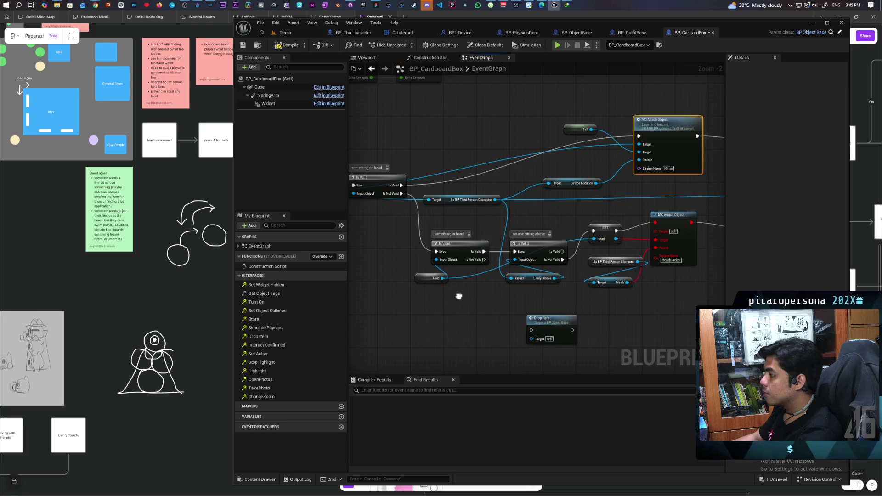
mouse_move(458, 296)
mouse_down()
mouse_move(434, 296)
mouse_move(540, 291)
mouse_move(415, 304)
mouse_up()
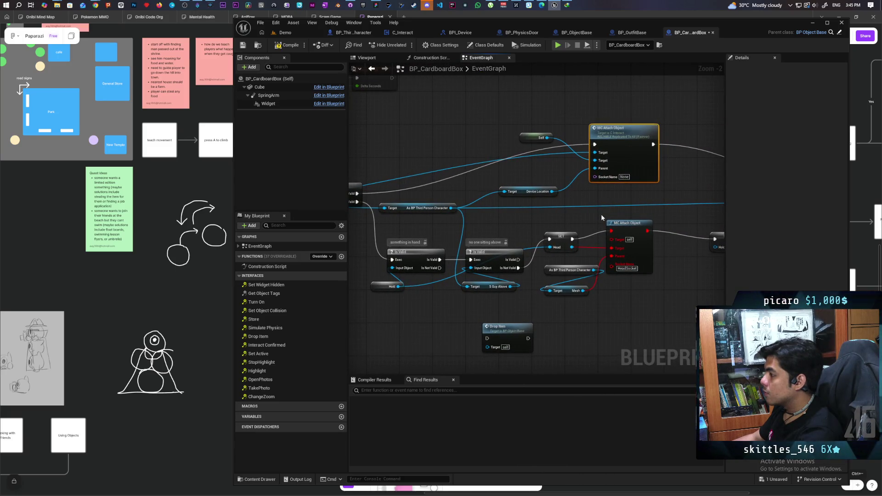
drag(613, 211, 660, 197)
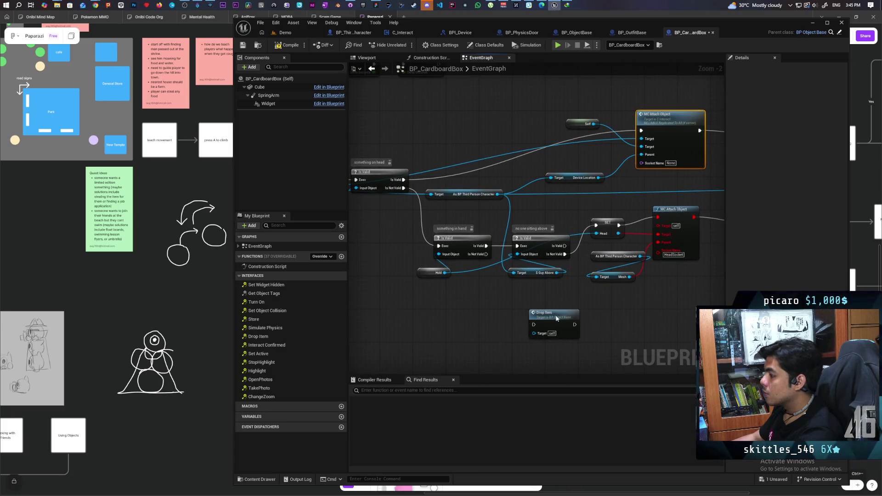
drag(557, 319, 520, 113)
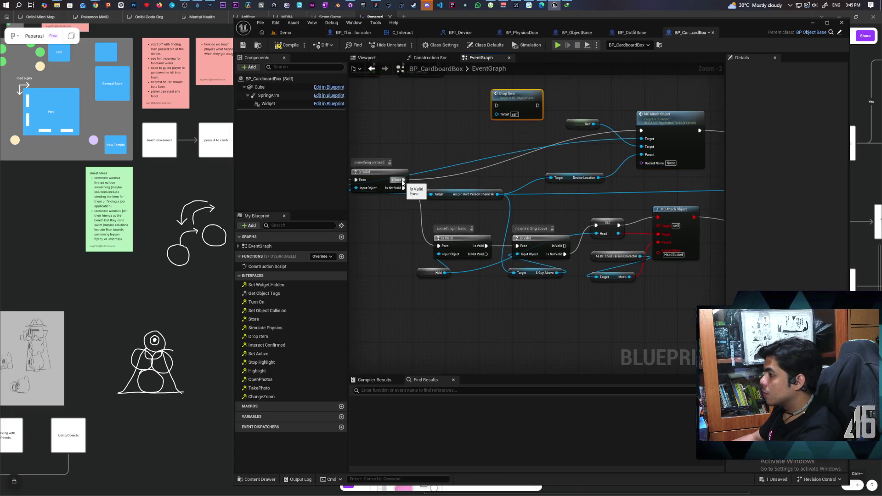
Remove a stray reroute point and reconnect the exec wire to Is Not Valid.
double_click(419, 205)
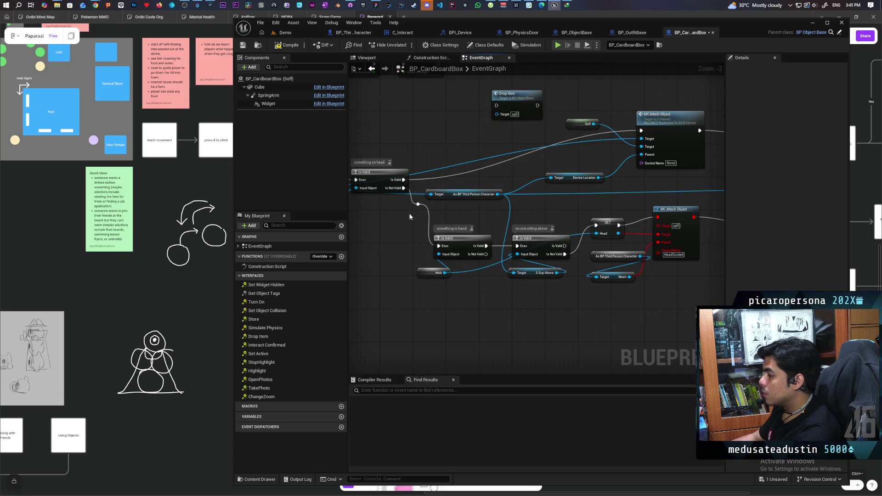
key(Delete)
drag(404, 180, 404, 189)
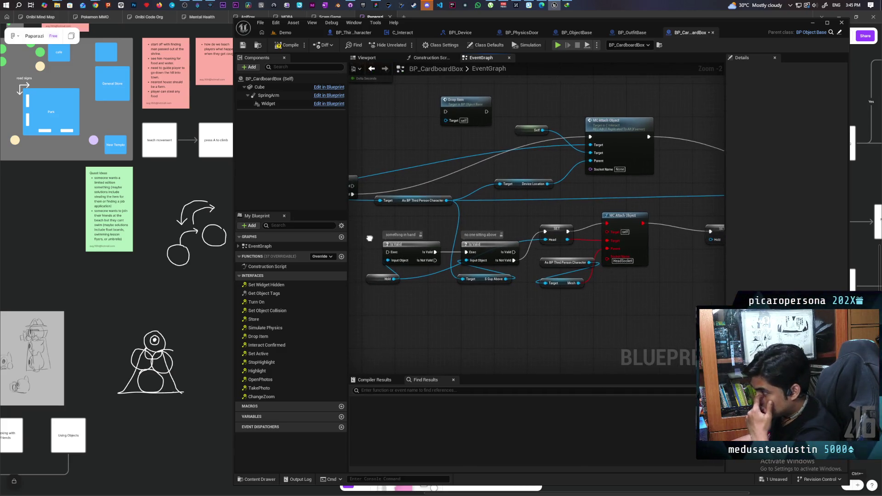
mouse_move(577, 315)
mouse_down()
mouse_move(579, 300)
mouse_move(564, 319)
mouse_move(526, 339)
mouse_up()
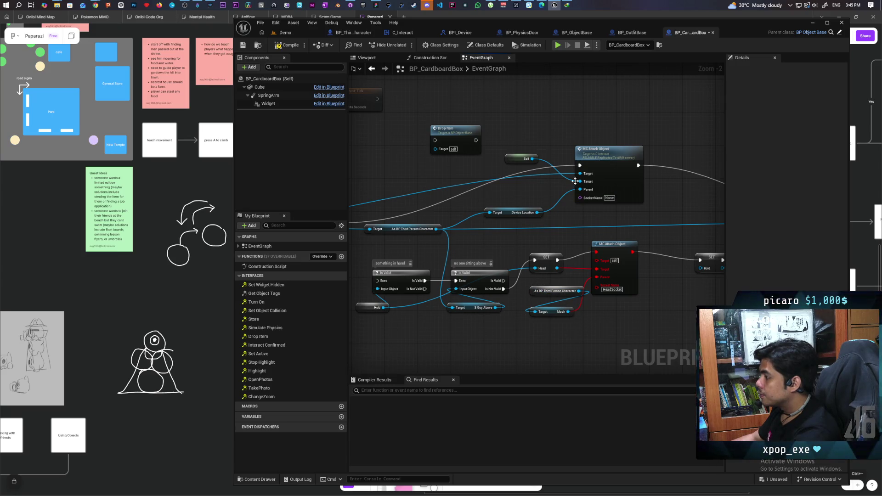
scroll(590, 303, up, 2)
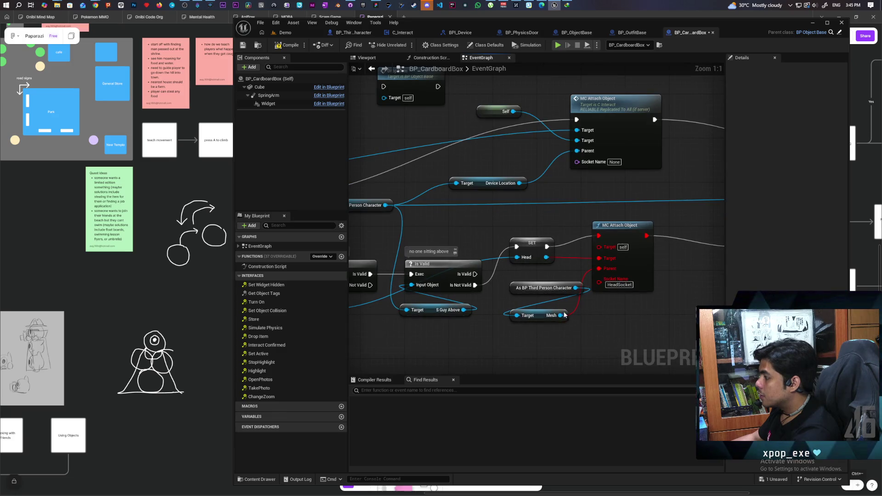
Plug Mesh into the upper attach node's Parent; delete Device Location and the lower MC Attach Object.
drag(600, 268, 577, 151)
click(513, 188)
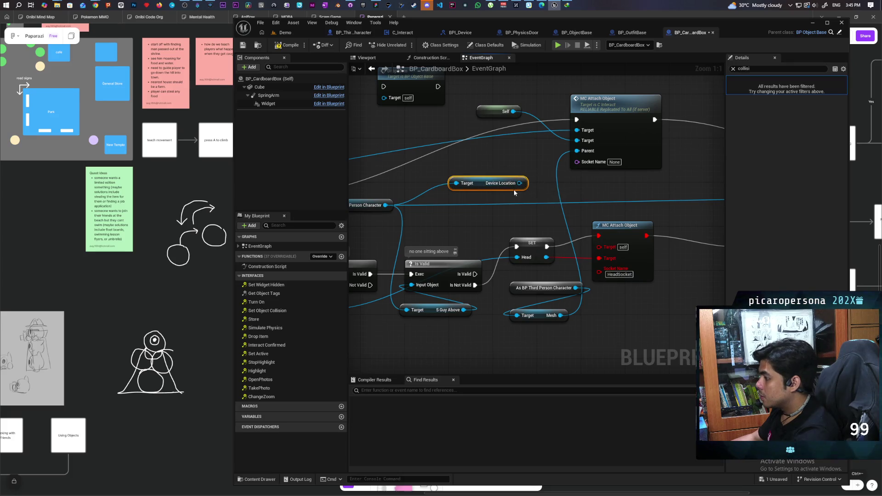
key(Delete)
scroll(558, 265, down, 2)
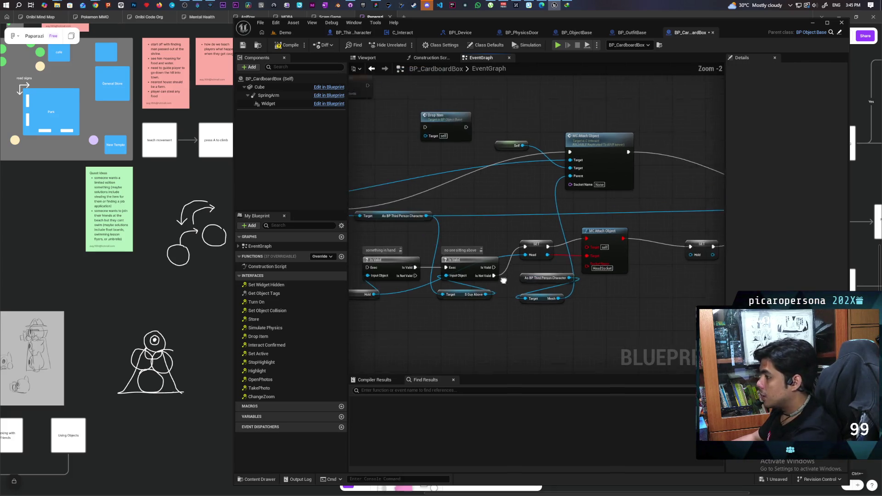
drag(507, 251, 515, 277)
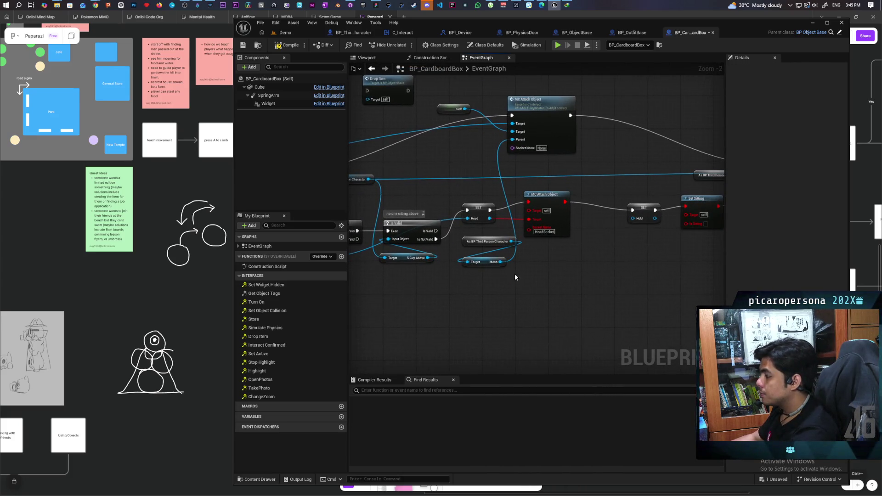
click(559, 232)
mouse_move(526, 186)
mouse_down()
mouse_move(588, 188)
mouse_move(566, 189)
mouse_up()
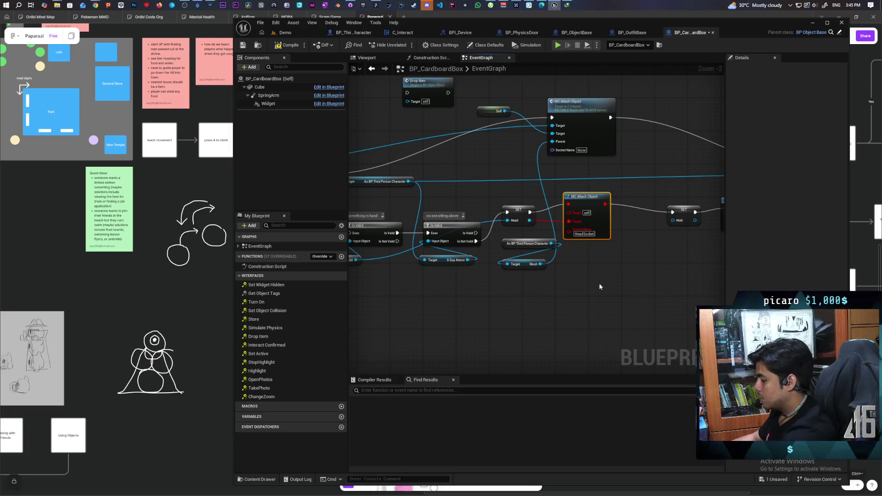
key(Delete)
Connect the head Is Valid exec output to Drop Item and compile the blueprint.
mouse_move(527, 295)
mouse_down()
mouse_move(632, 322)
mouse_move(698, 355)
mouse_up()
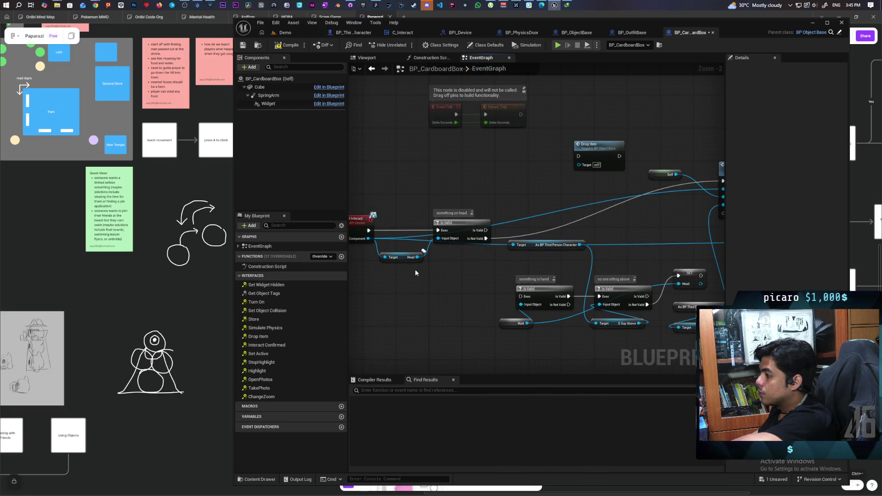
drag(486, 230, 589, 149)
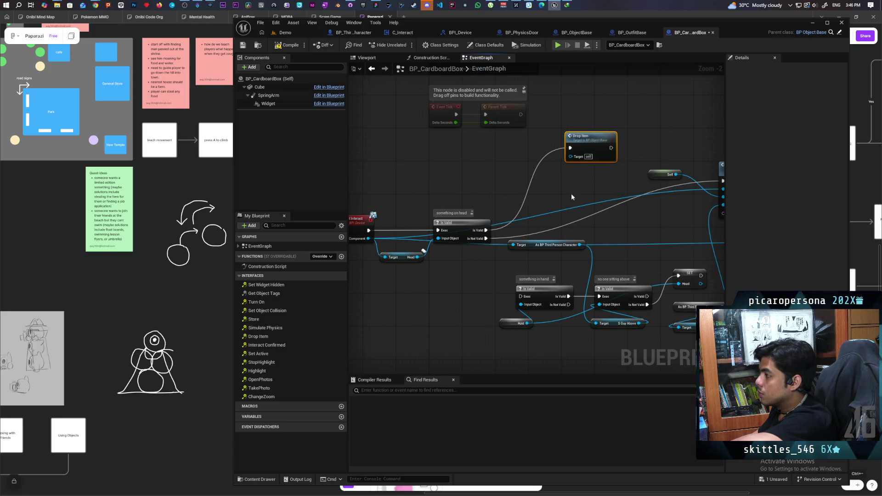
scroll(572, 194, down, 1)
drag(571, 193, 529, 192)
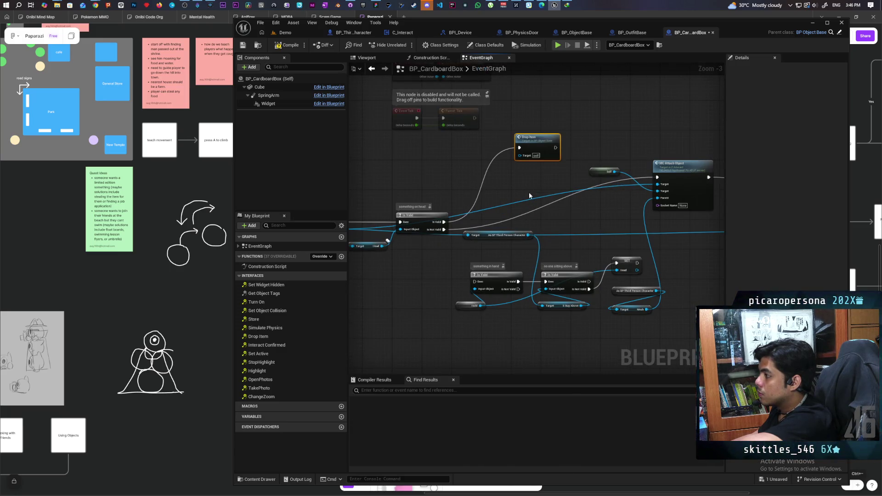
key(F7)
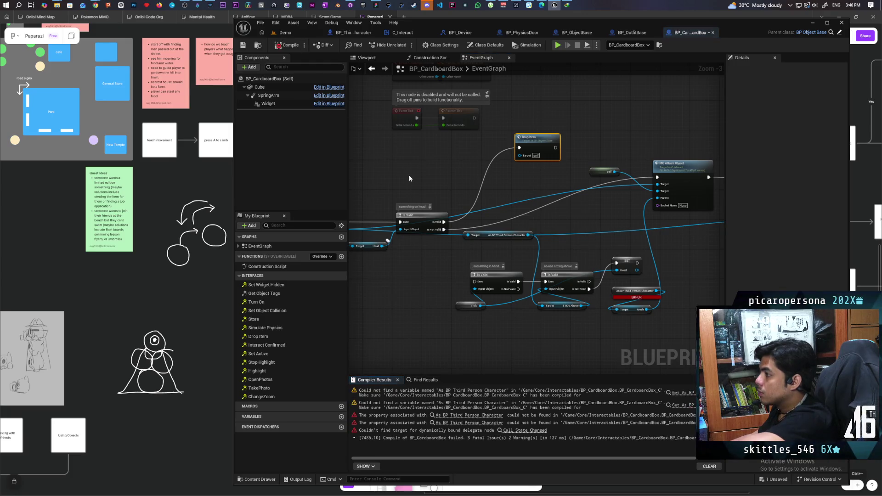
Wire the cast output into Mesh's Target and delete the erroring As BP Third Person Character cast.
scroll(387, 241, up, 1)
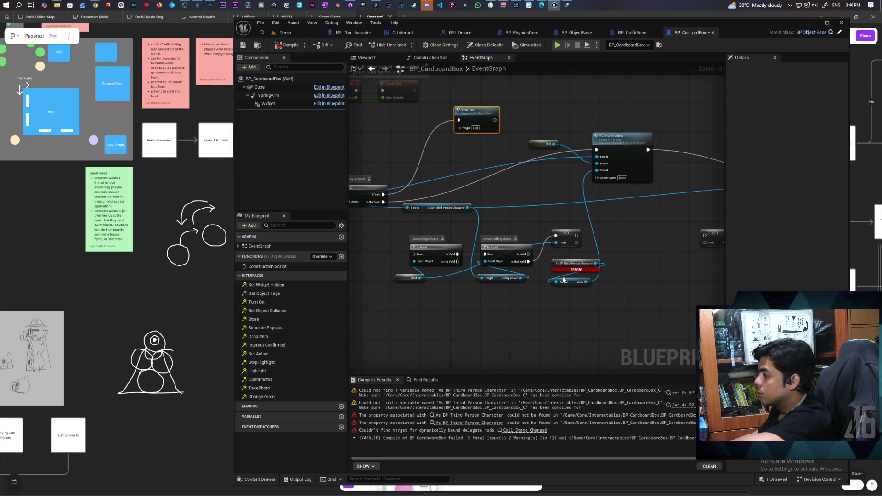
drag(568, 318, 559, 299)
mouse_move(455, 201)
mouse_down()
mouse_move(555, 283)
mouse_move(585, 217)
mouse_up()
click(594, 268)
key(Delete)
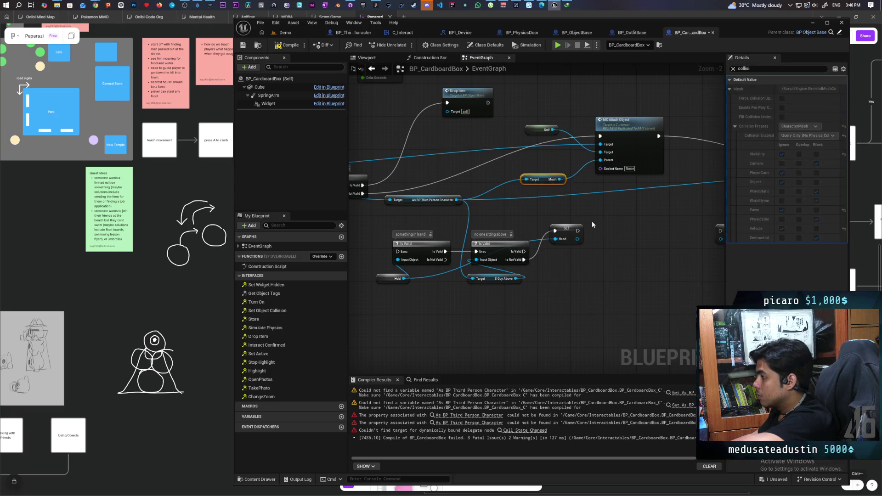
Reposition the attach and Drop Item nodes, delete the broken cast node, and recompile.
scroll(586, 217, down, 2)
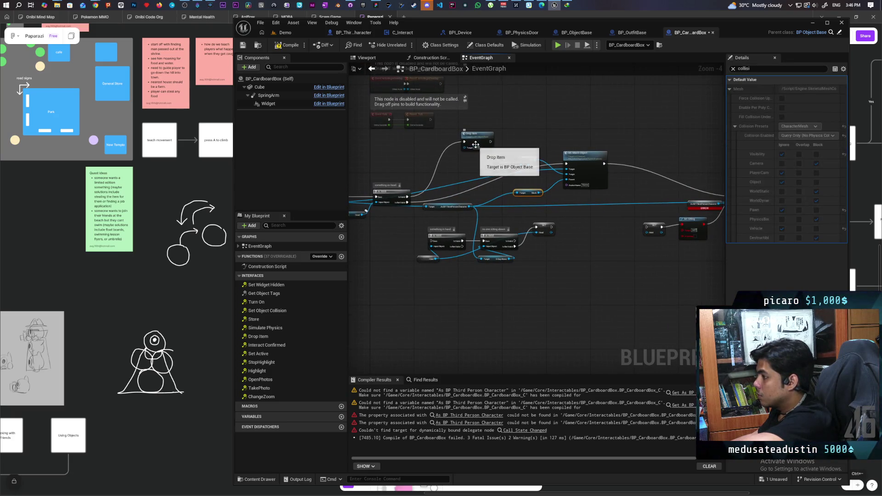
drag(476, 138, 481, 127)
mouse_move(587, 163)
mouse_down()
mouse_move(605, 245)
mouse_move(605, 200)
mouse_up()
mouse_move(421, 166)
mouse_down()
mouse_move(525, 184)
mouse_move(668, 228)
mouse_move(663, 232)
mouse_up()
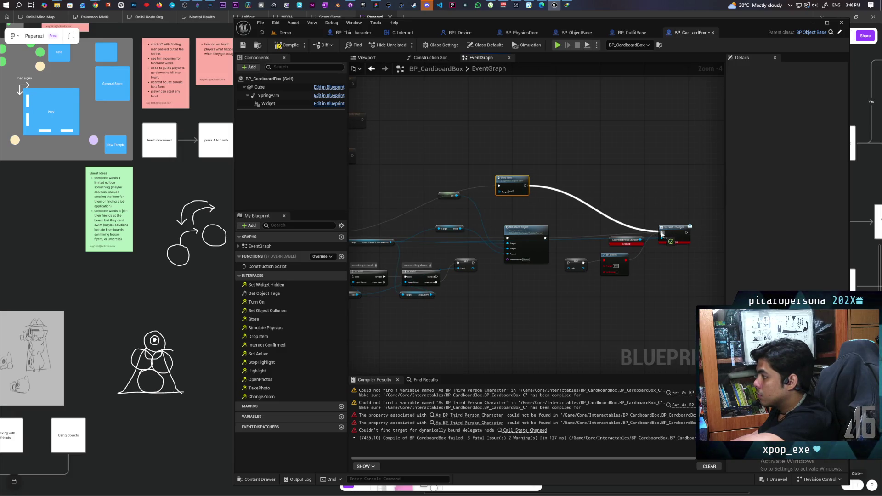
click(615, 247)
key(Delete)
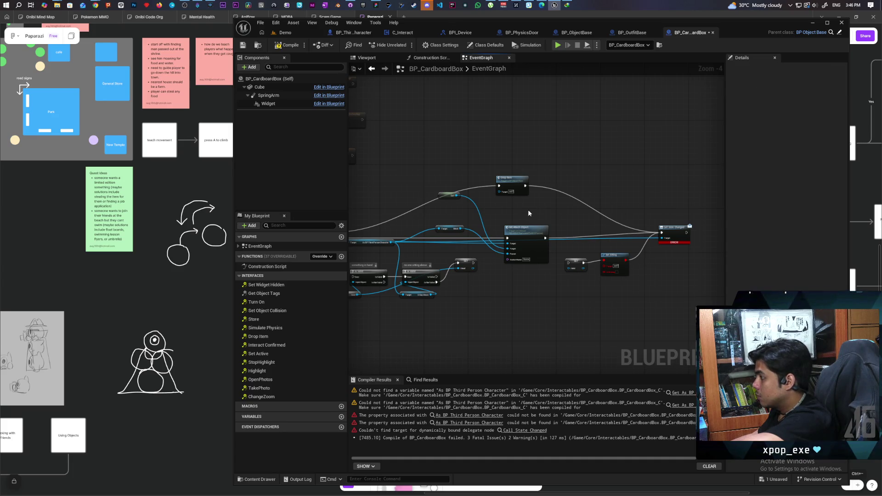
click(290, 46)
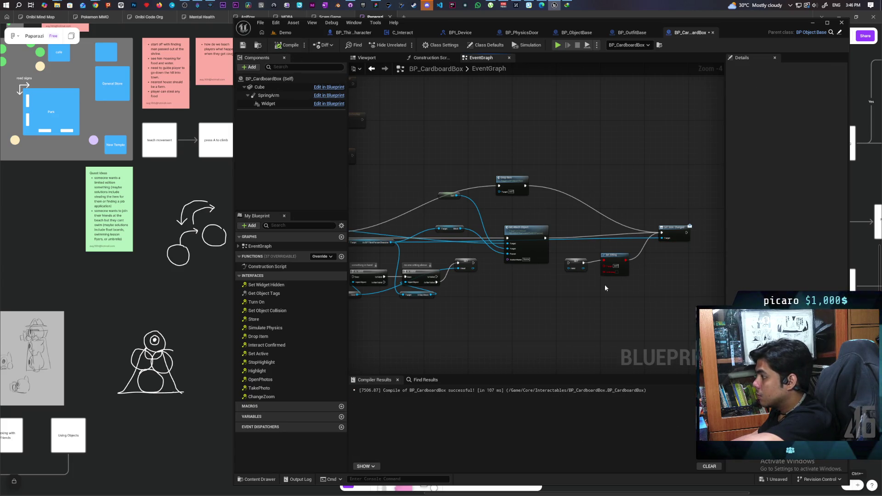
Delete the Hold and Sitting setters, then start a multiplayer play session in the Demo level.
scroll(605, 287, up, 2)
drag(572, 292, 643, 237)
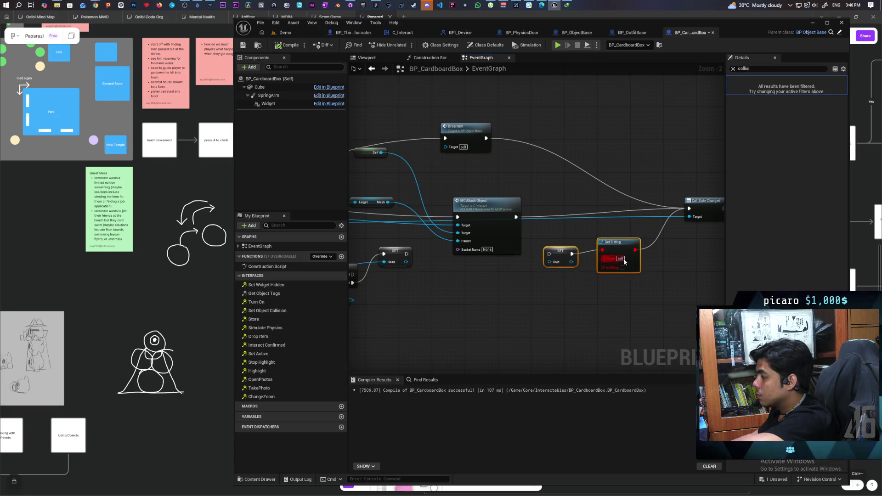
key(Delete)
scroll(575, 276, down, 3)
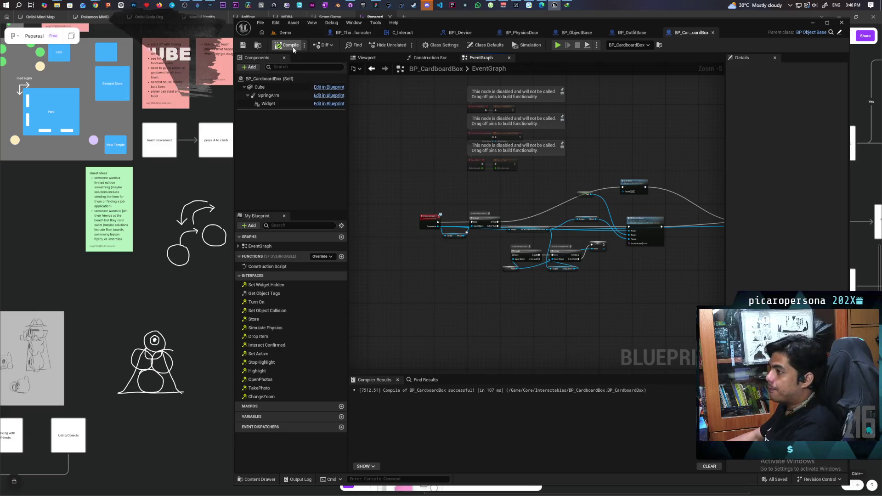
click(294, 35)
click(405, 45)
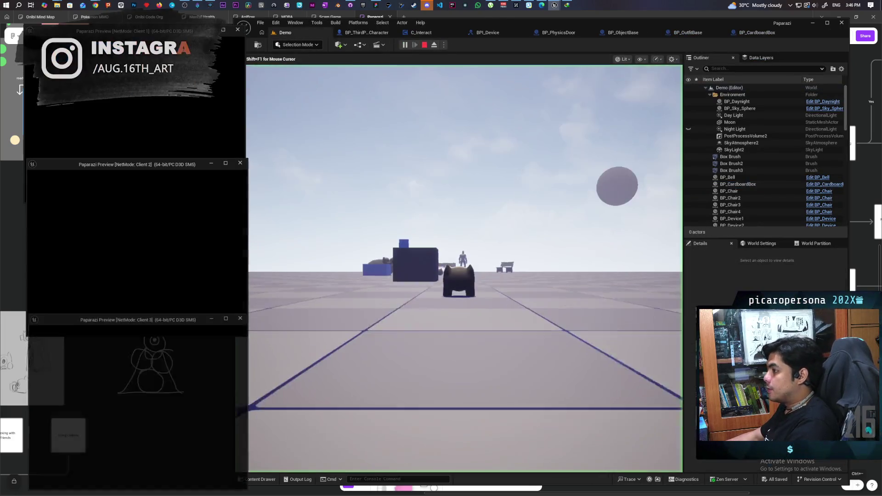
Walk to the cardboard box, interact with F, then stop play and open BP_ThirdPersonCharacter.
click(391, 351)
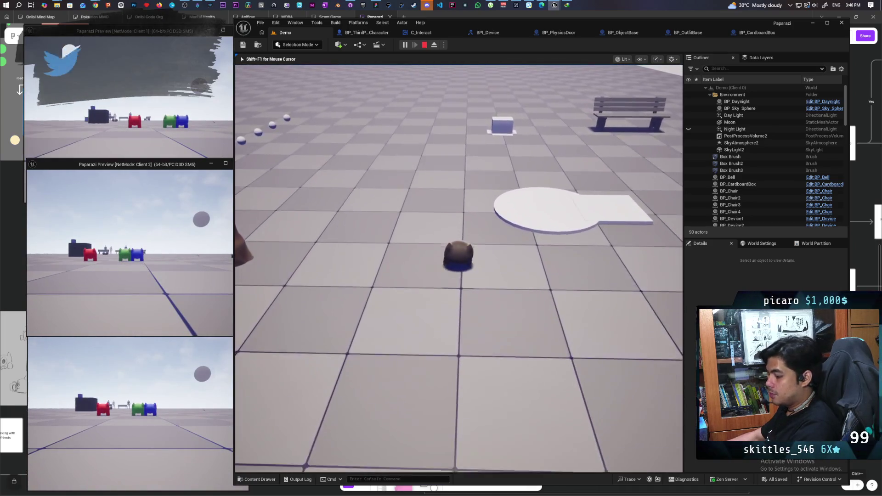
key(w)
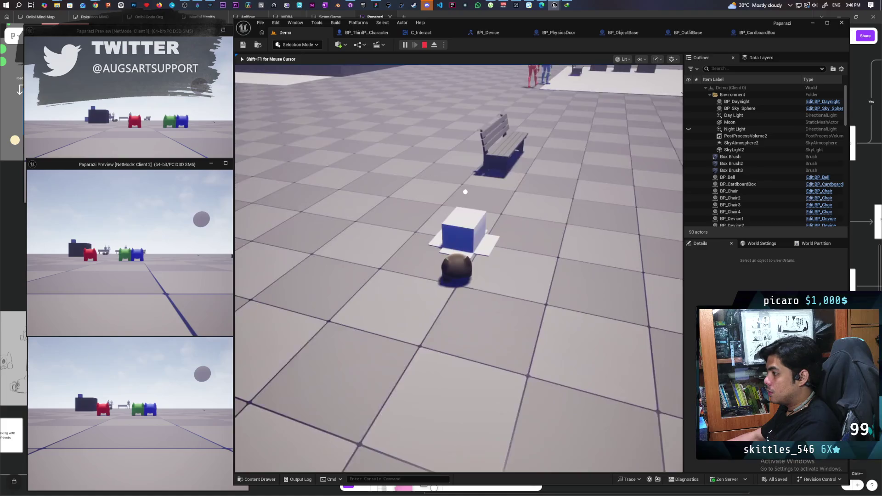
key(w)
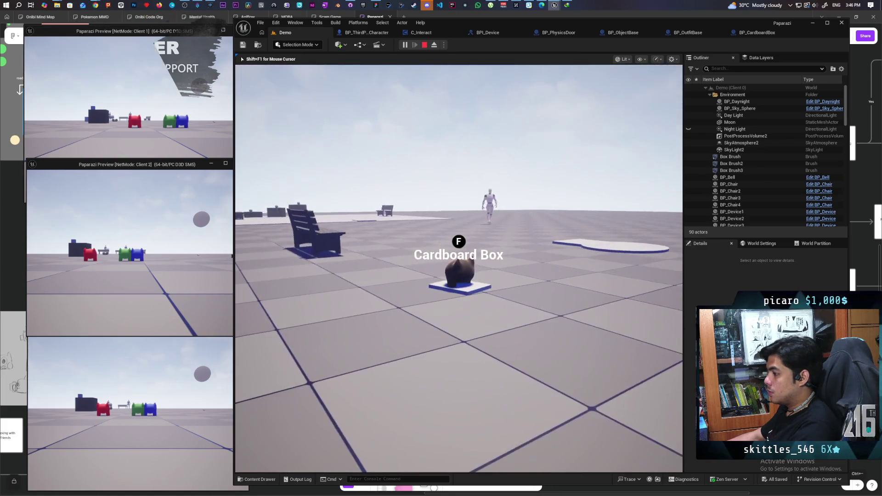
scroll(459, 269, up, 5)
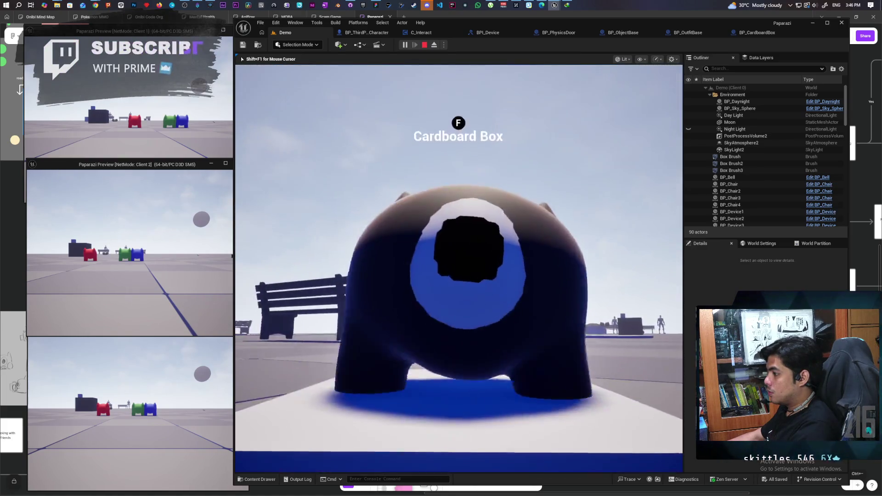
scroll(459, 269, down, 5)
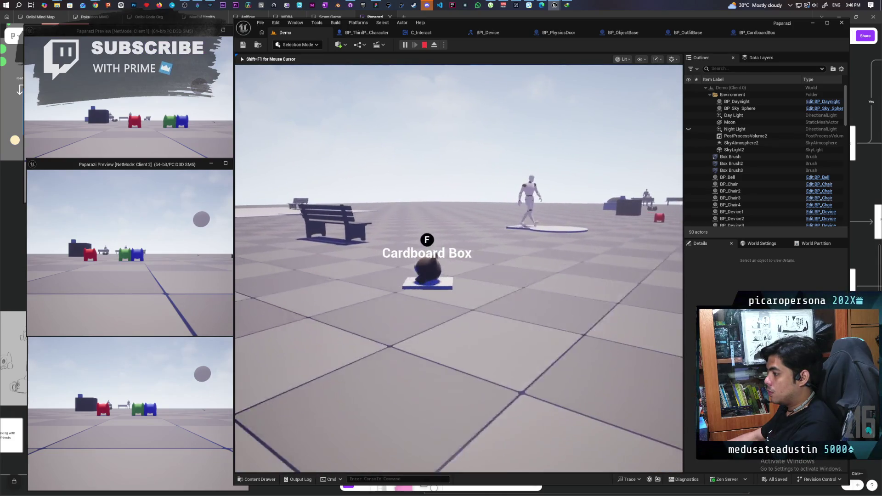
key(f)
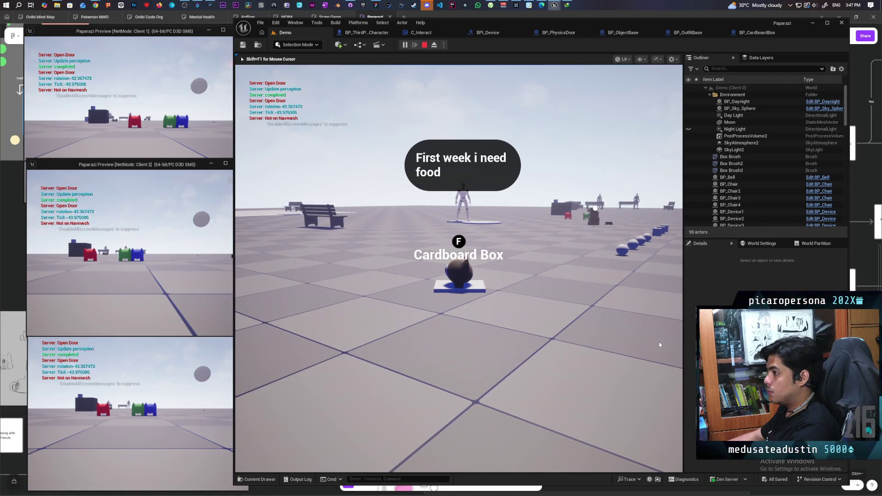
key(Escape)
click(372, 34)
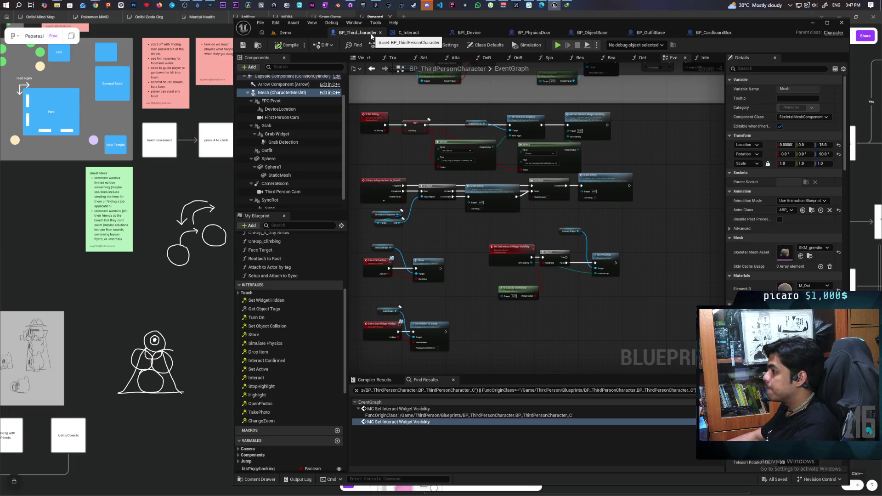
Nudge the MC Attach Object node up in BP_CardboardBox's graph.
click(709, 33)
scroll(602, 249, up, 5)
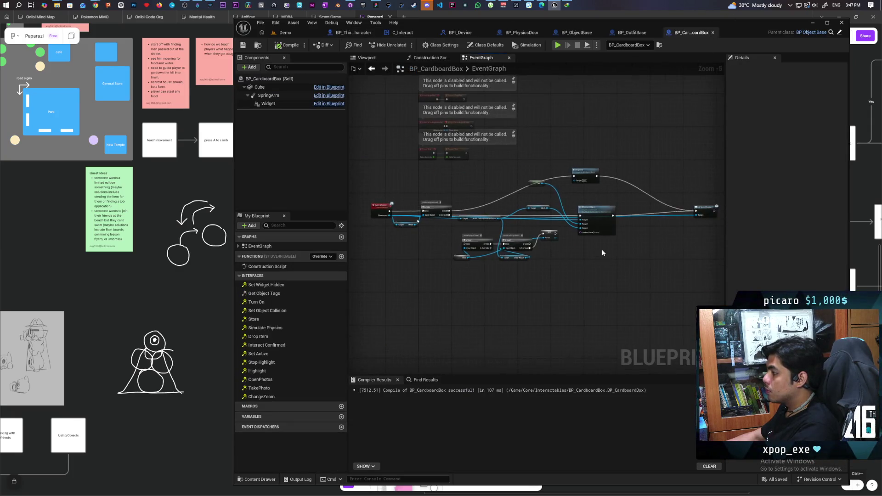
click(612, 231)
drag(612, 228, 610, 199)
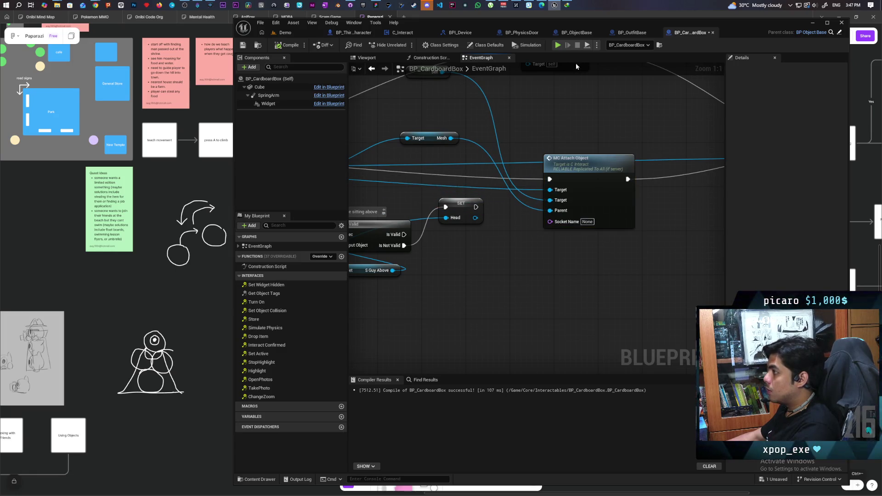
Compare C_Interact's HeadSocket graph with the attach node's Socket Name, then return to the Demo level.
click(399, 32)
scroll(590, 229, down, 1)
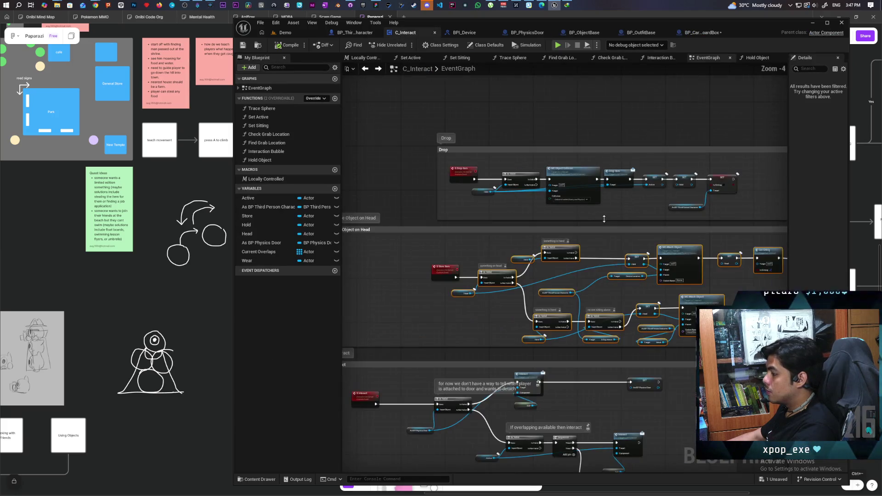
scroll(598, 237, up, 2)
scroll(649, 296, up, 1)
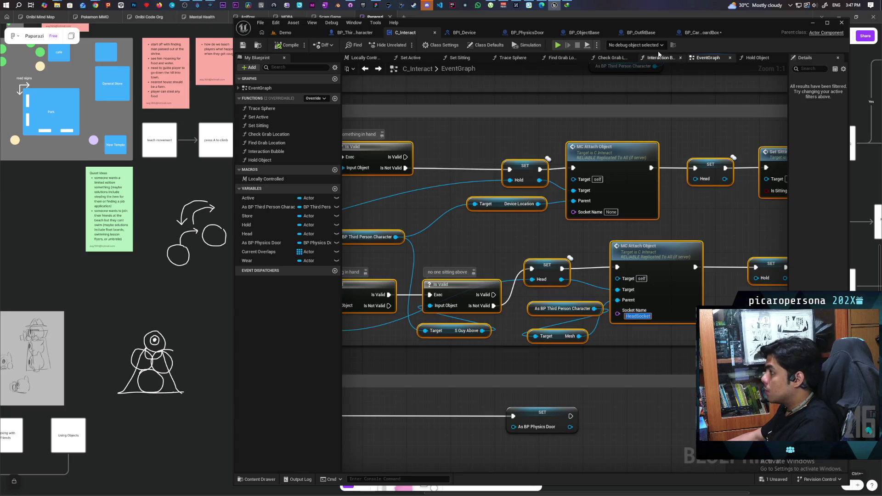
click(698, 33)
click(587, 223)
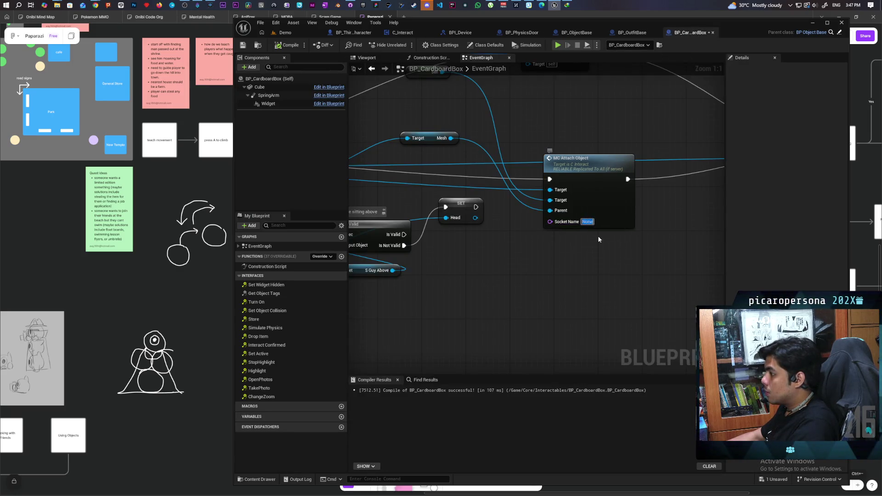
click(294, 32)
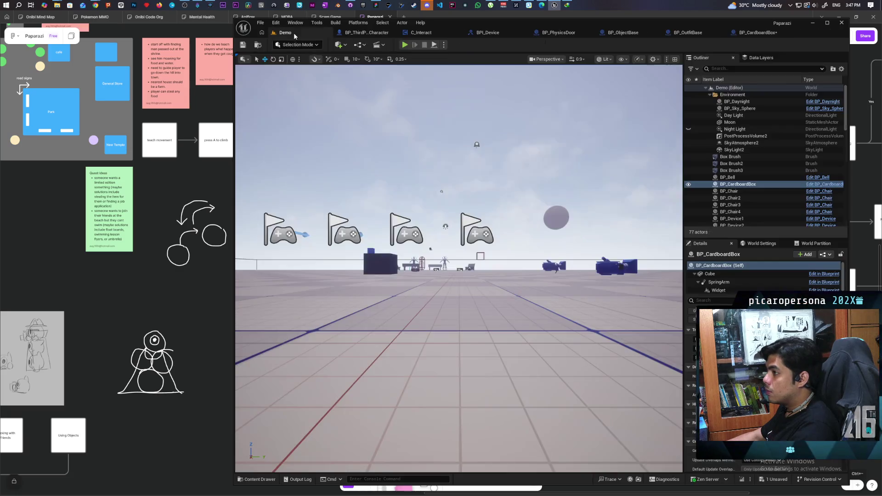
Start a multiplayer play session and walk the character toward the cardboard box and bench.
click(405, 44)
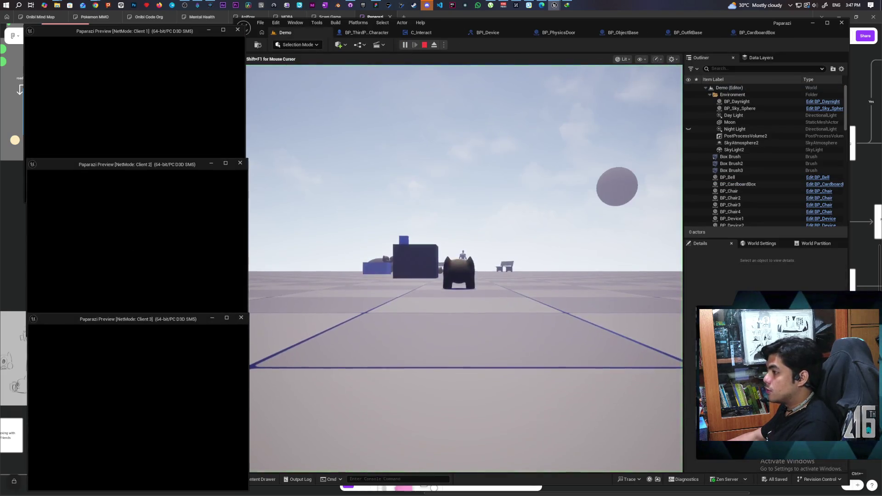
click(300, 317)
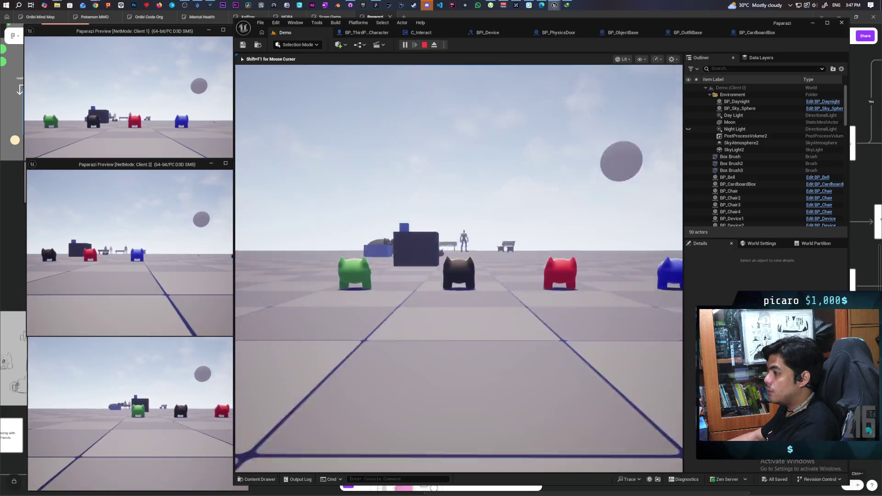
key(w)
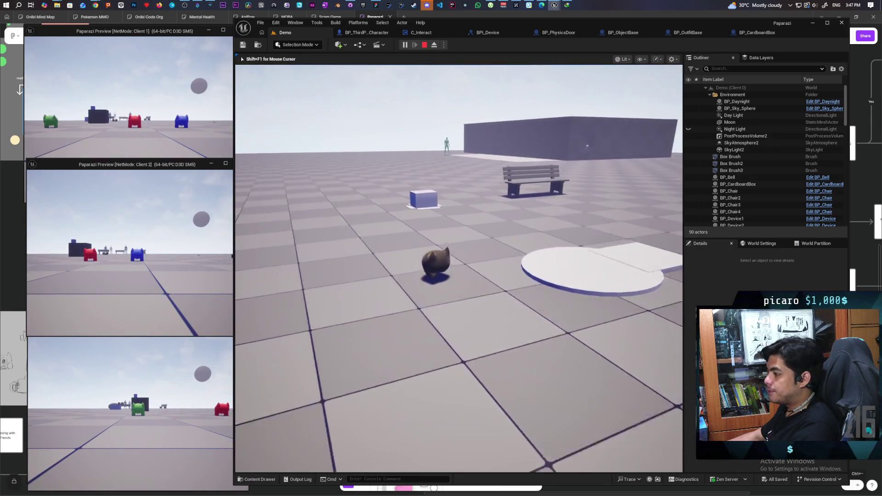
key(w)
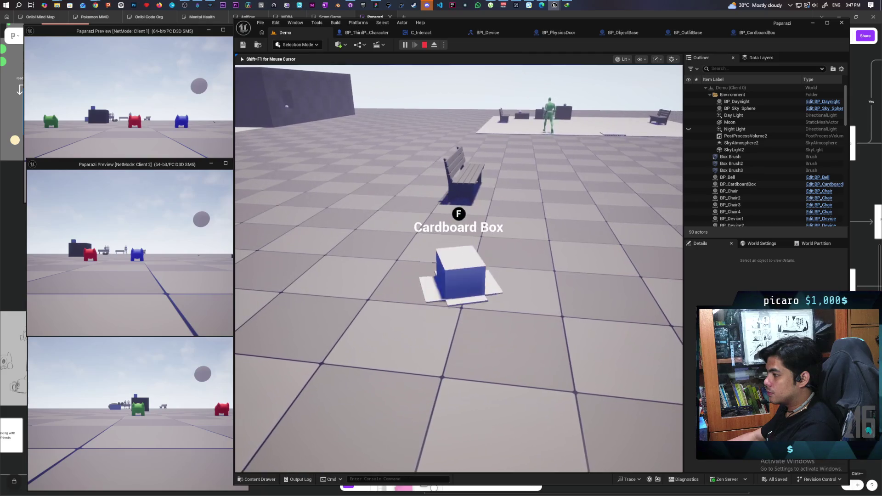
key(w)
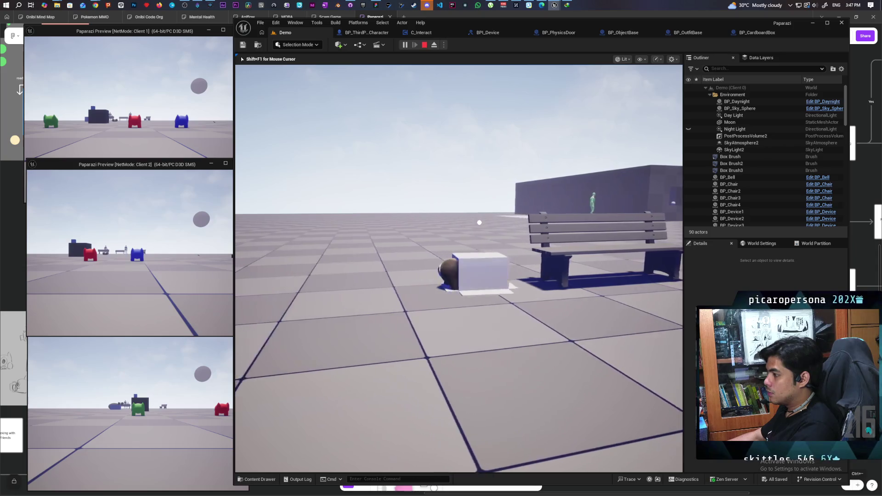
key(d)
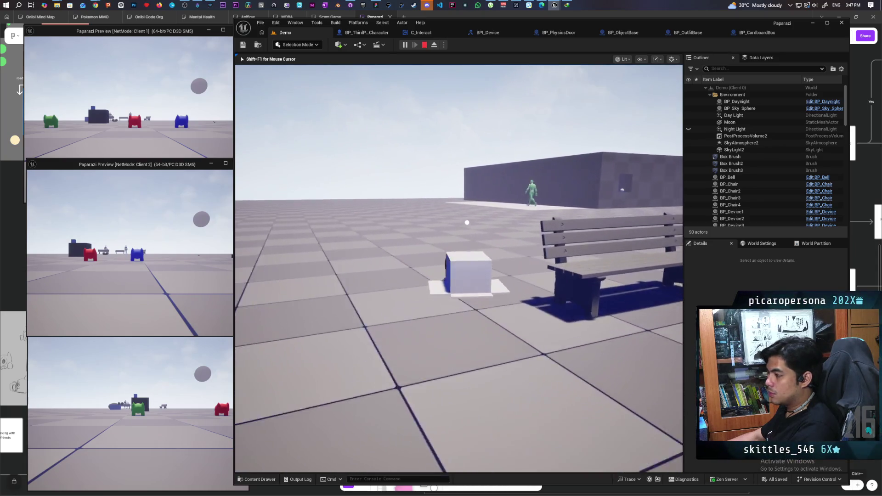
key(d)
Move the box player through the cube row and past the white balls, then stop and restart the multiplayer session.
key(w)
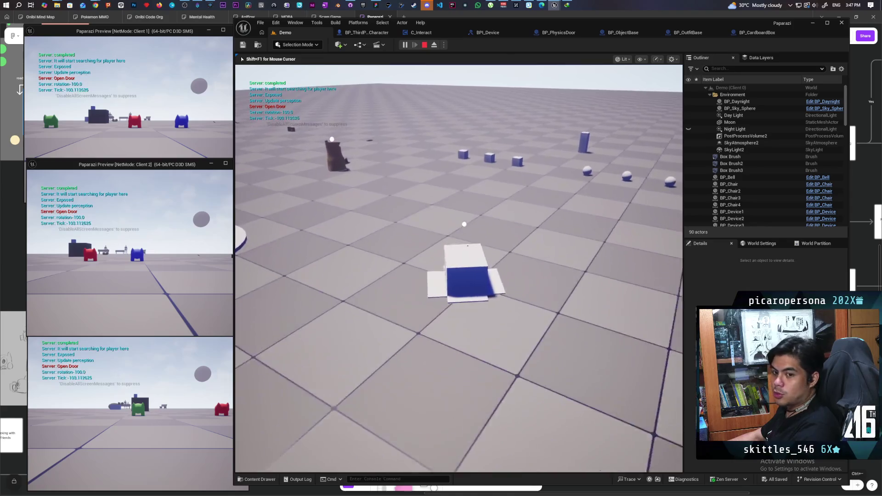
key(a)
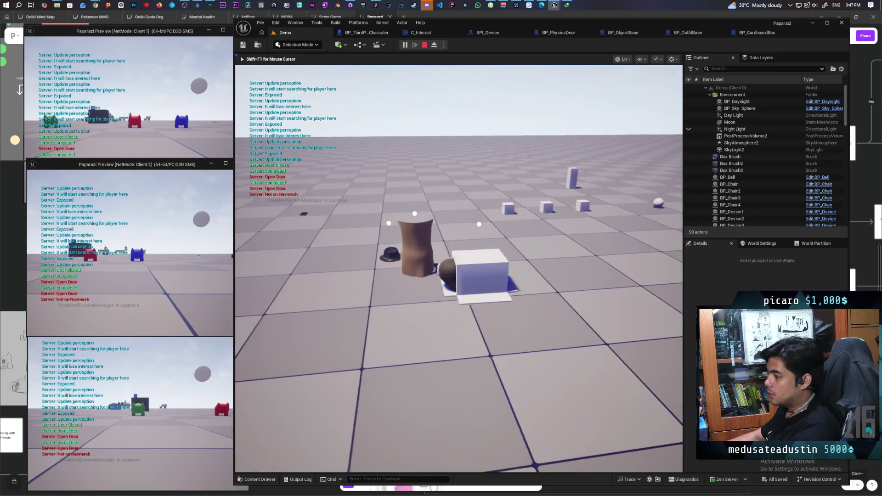
key(a)
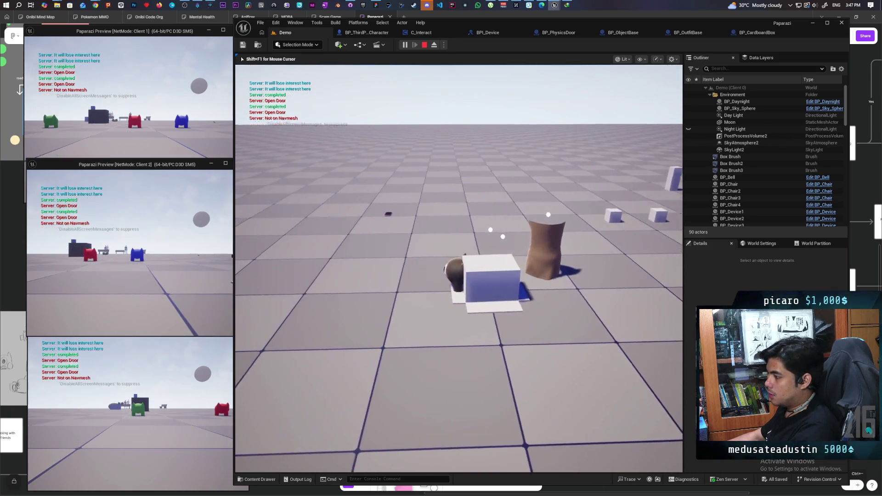
key(a)
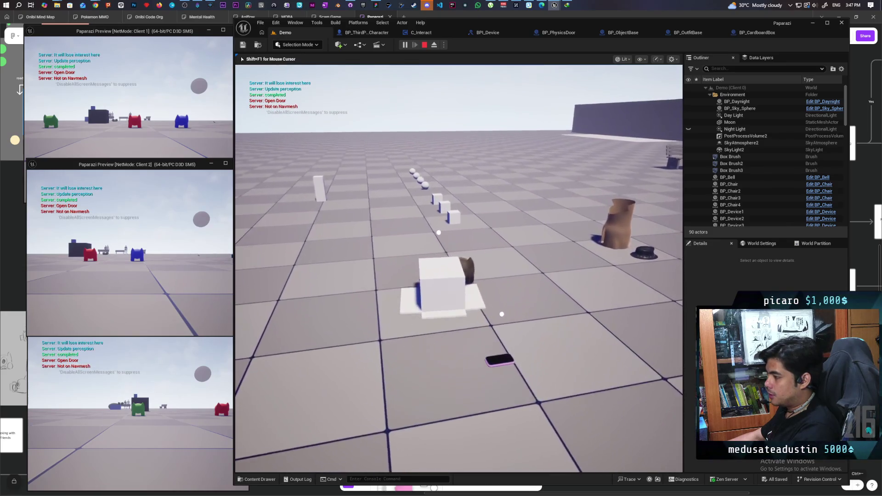
key(w)
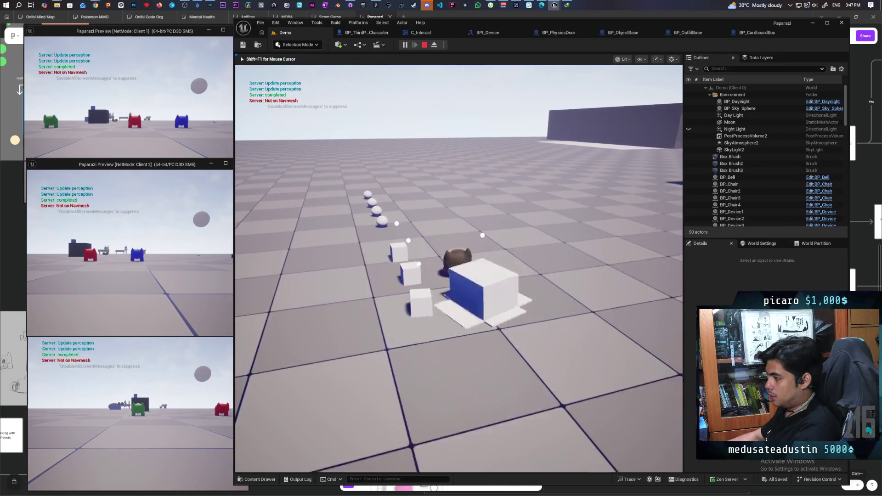
key(w)
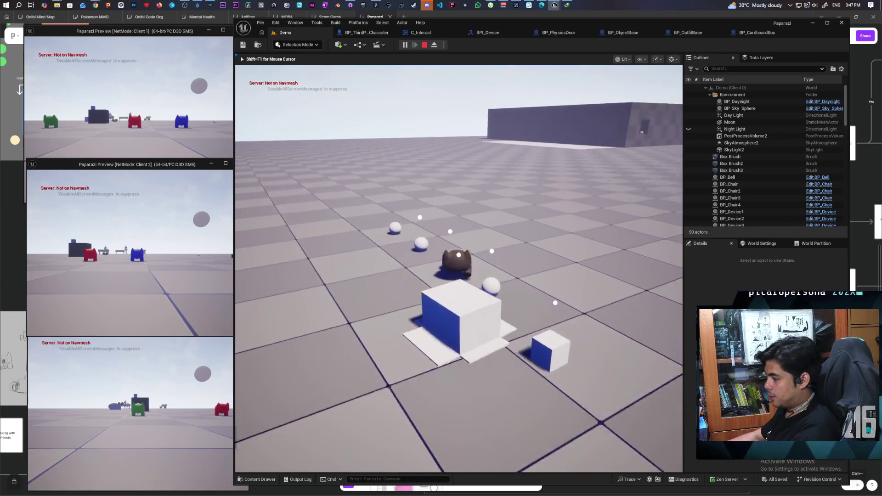
key(w)
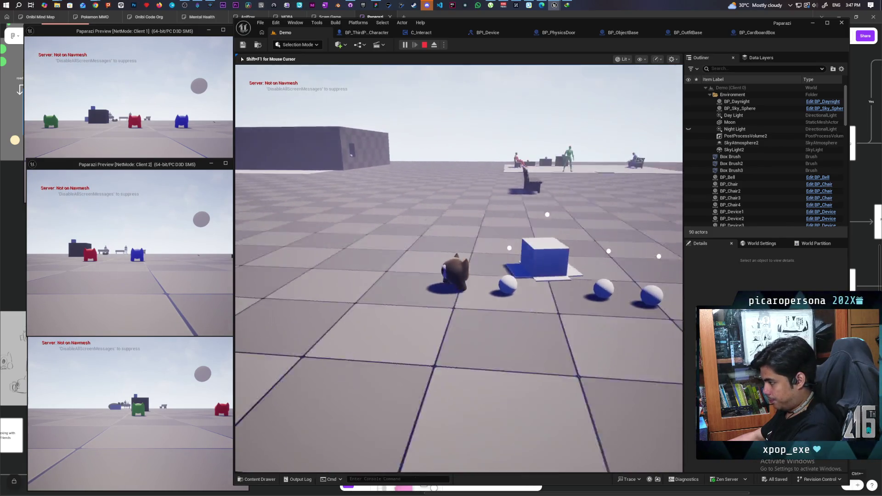
key(w)
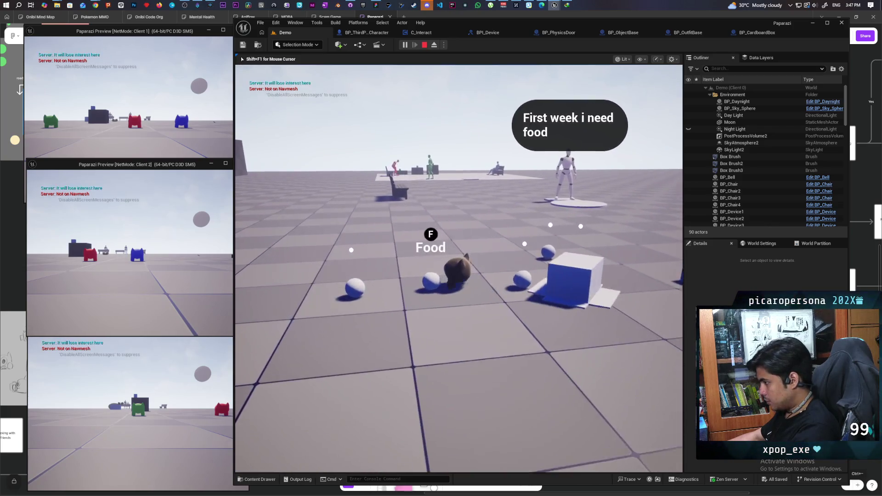
key(w)
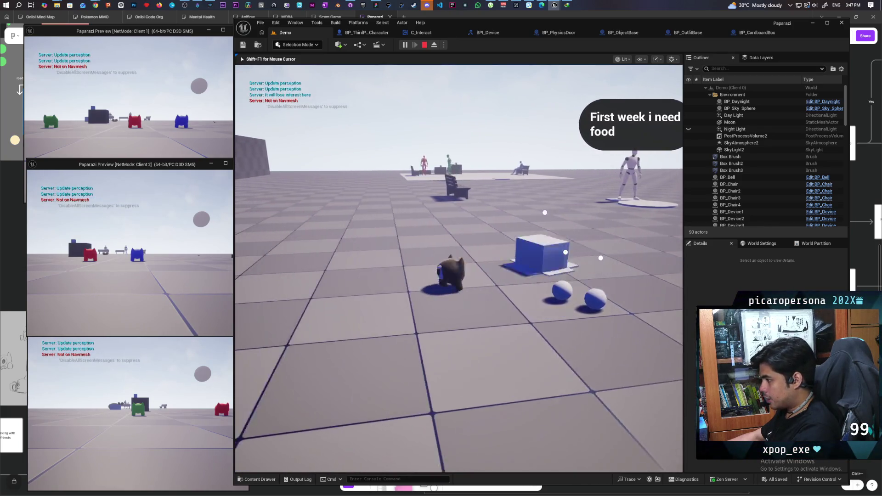
key(Escape)
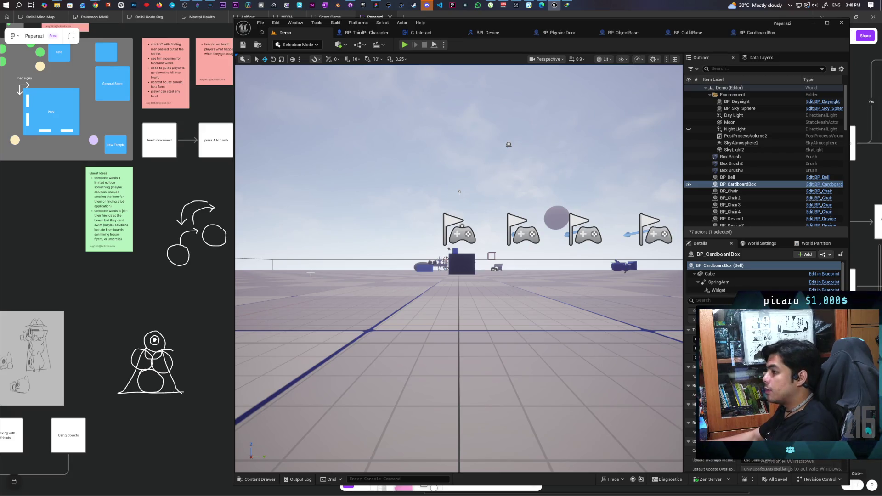
key(alt+p)
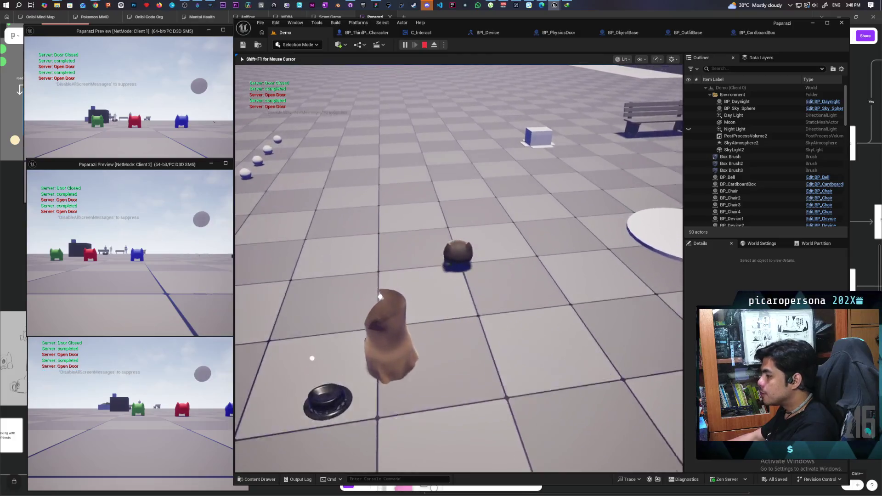
key(w)
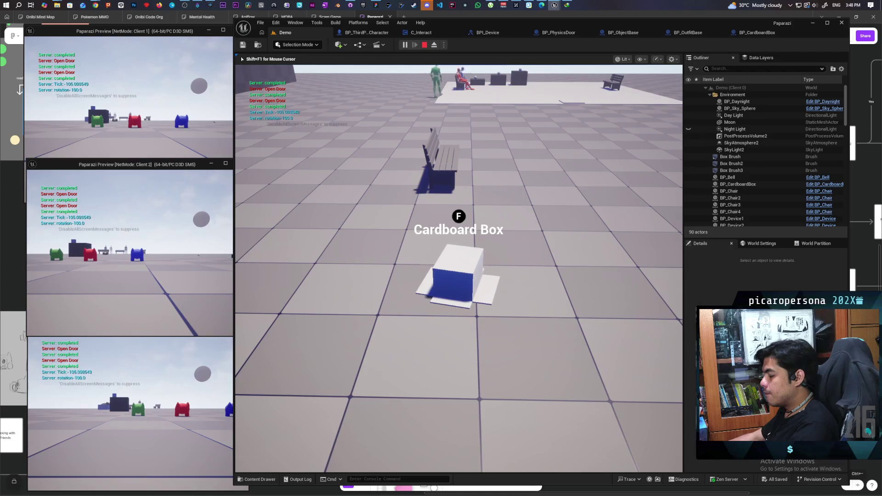
key(a)
key(a)
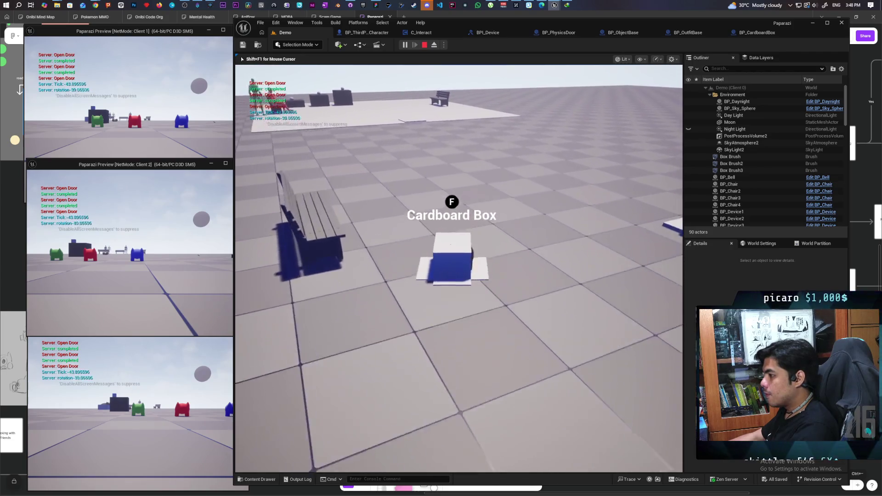
key(d)
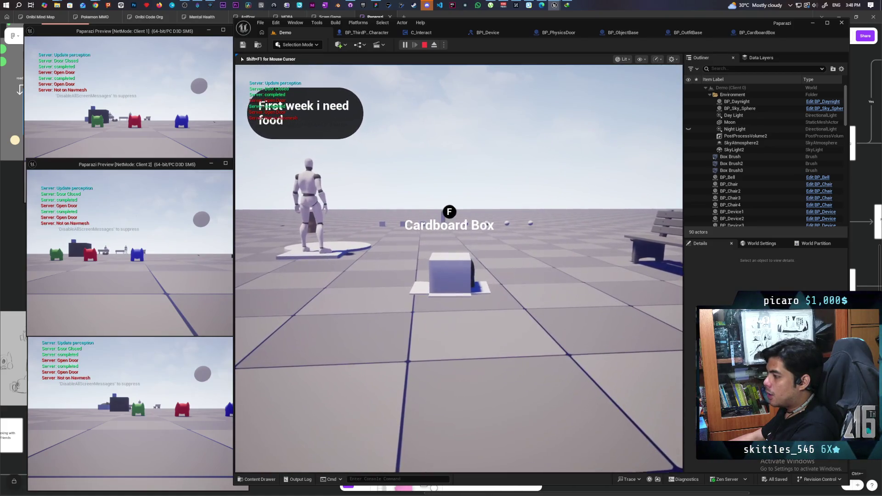
key(a)
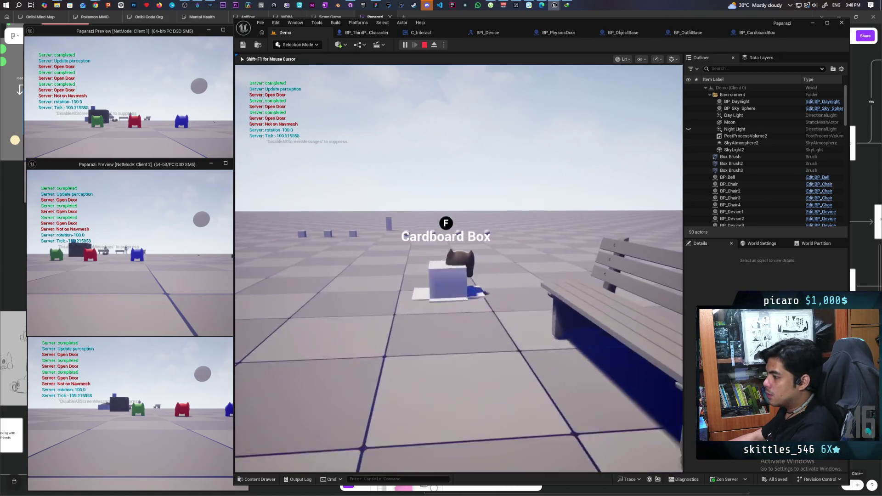
key(d)
key(d)
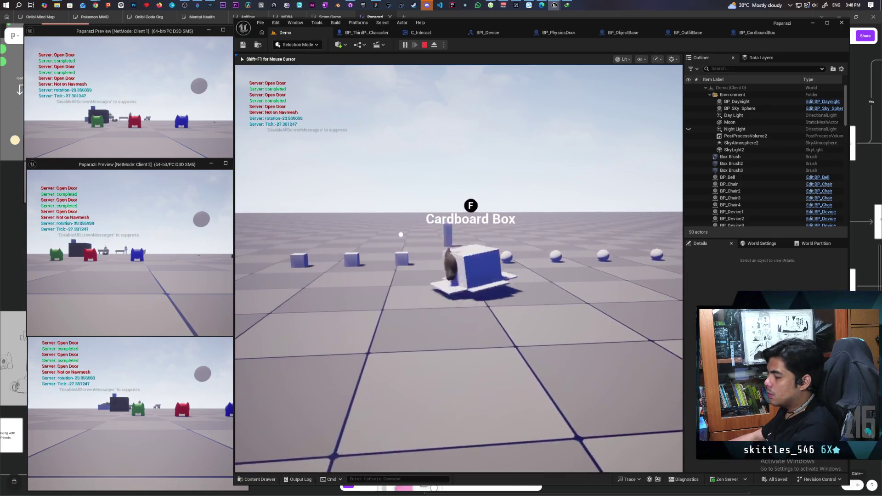
key(d)
key(a)
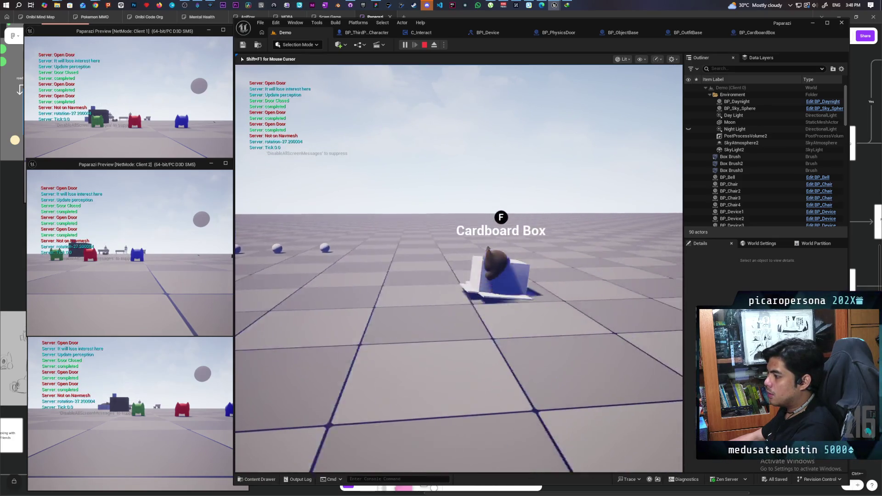
key(s)
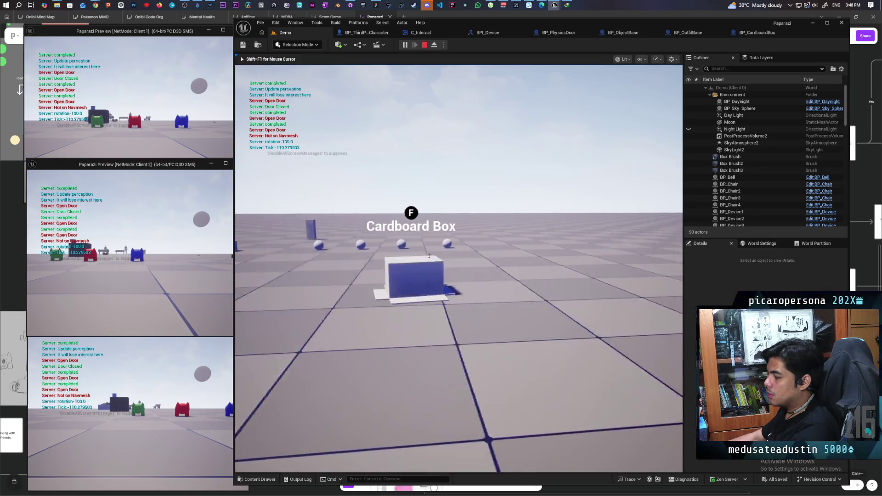
key(d)
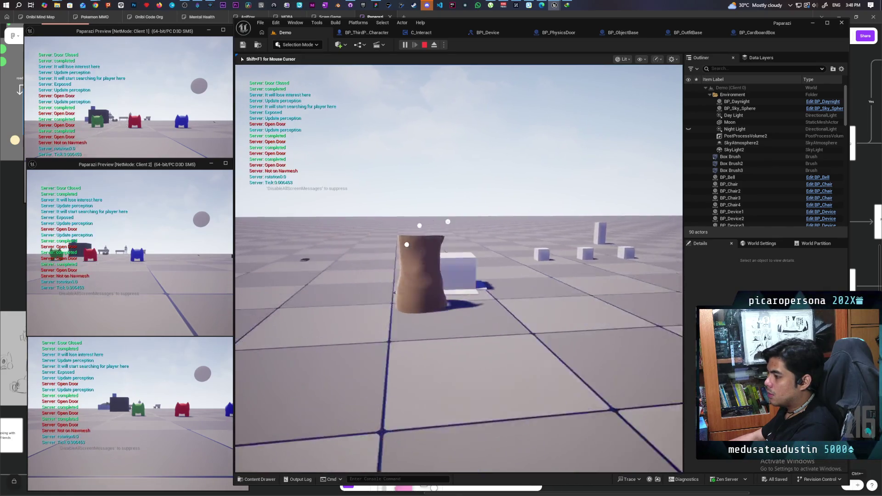
key(s)
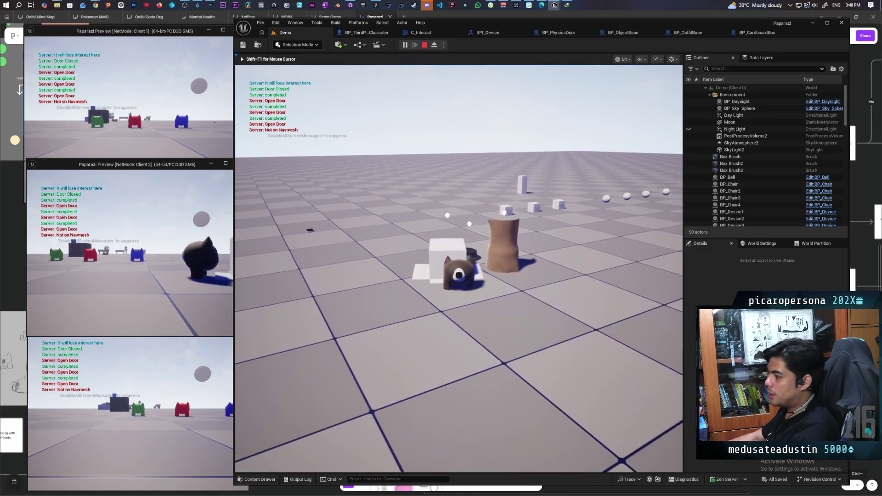
key(w)
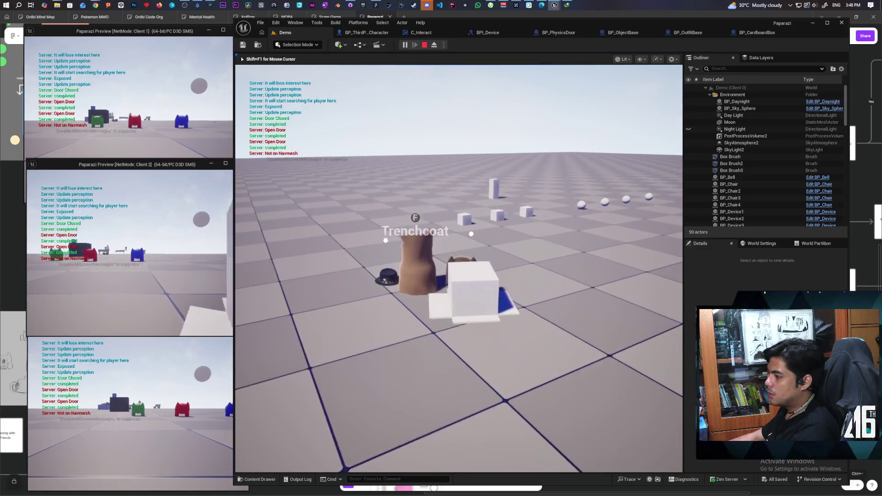
key(a)
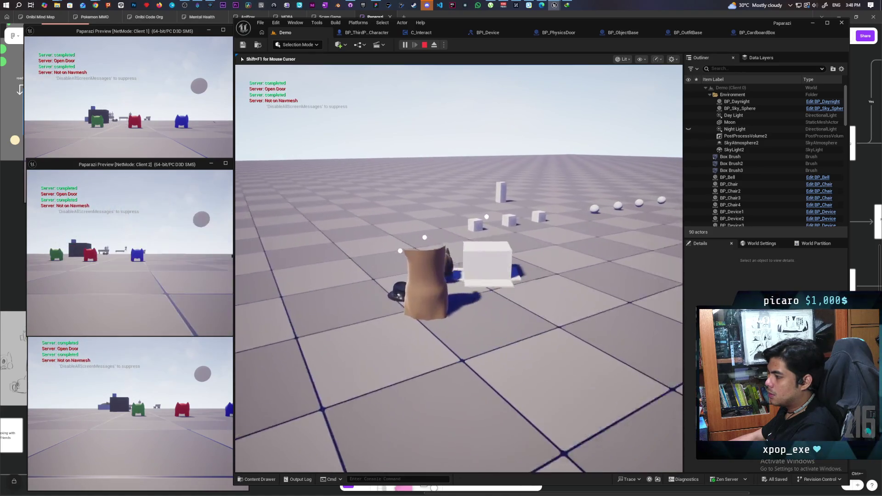
key(s)
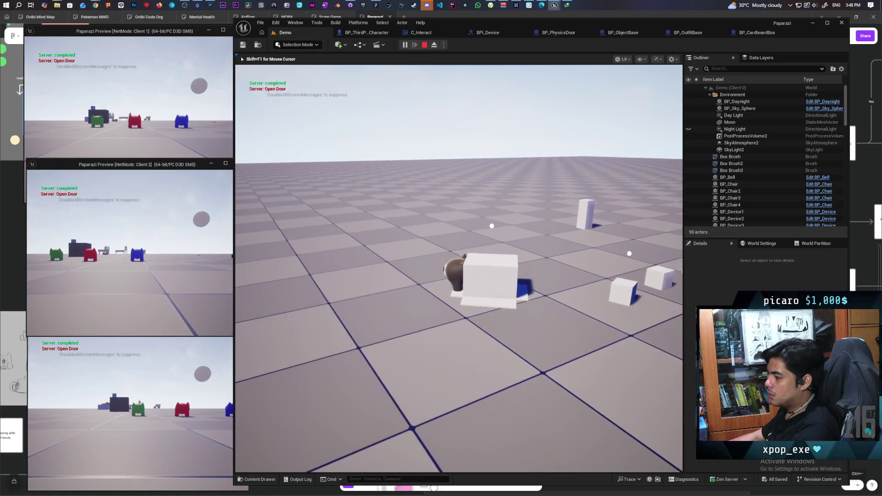
key(d)
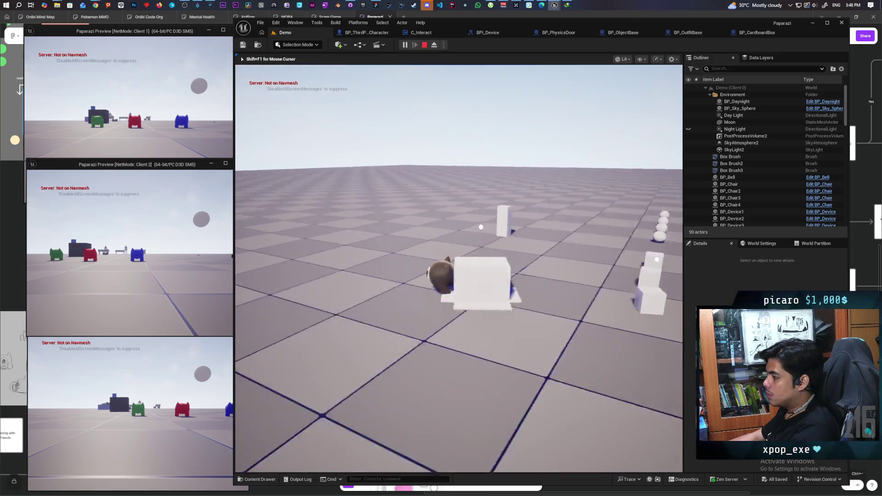
key(f)
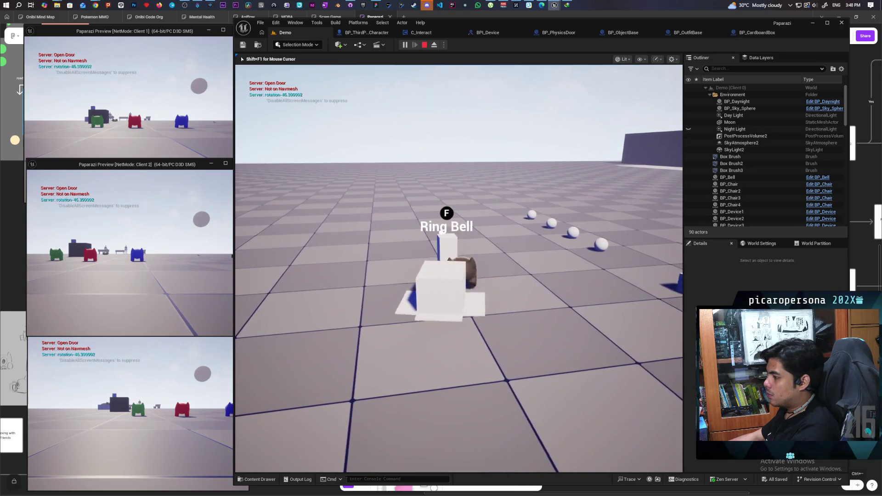
key(a)
key(f)
key(d)
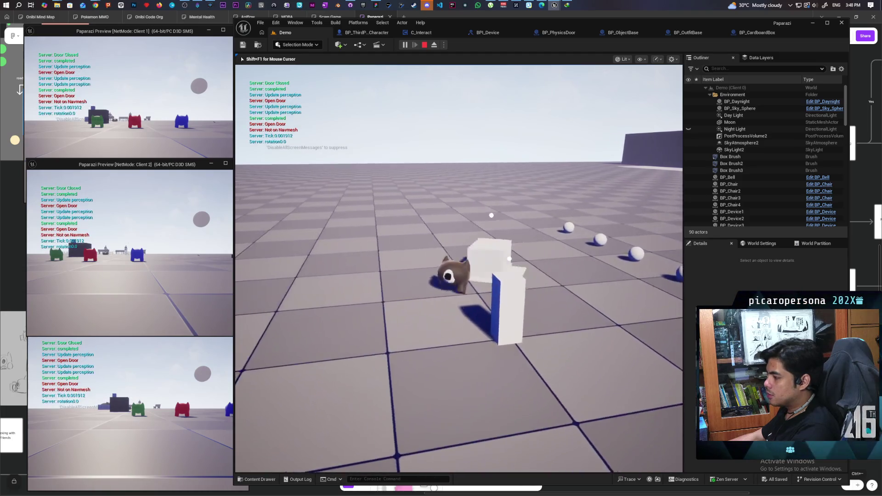
key(d)
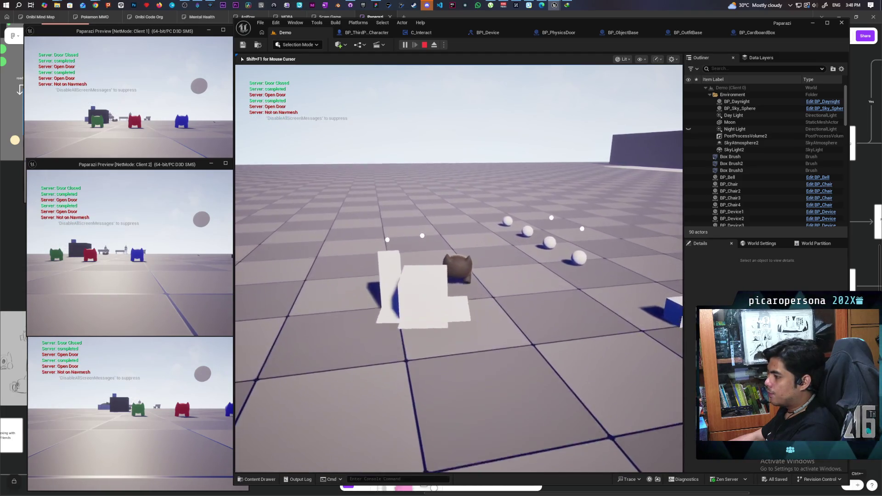
key(f)
key(d)
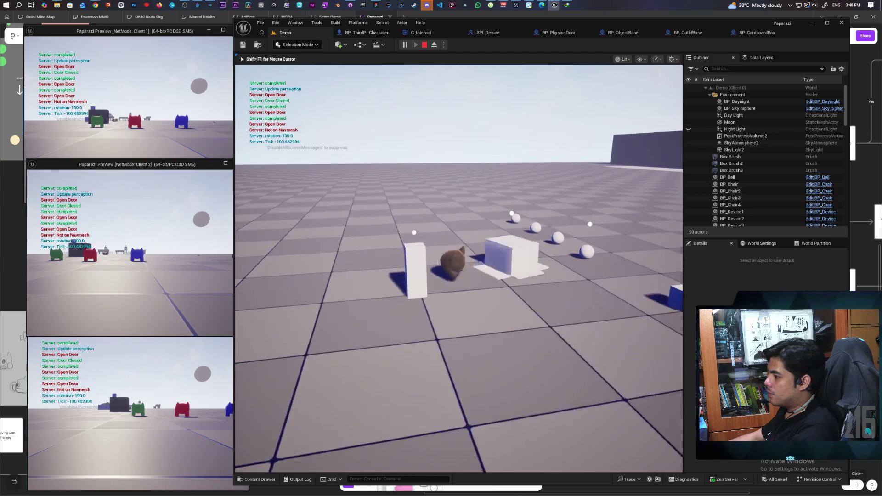
key(d)
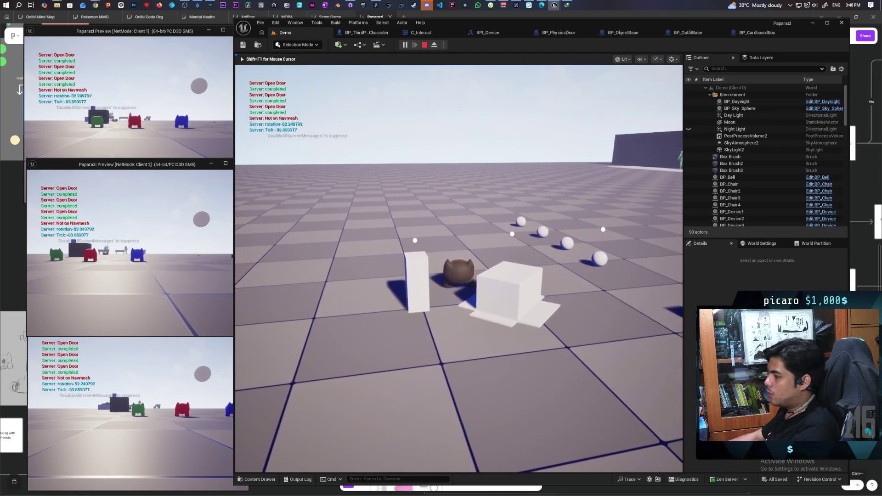
key(e)
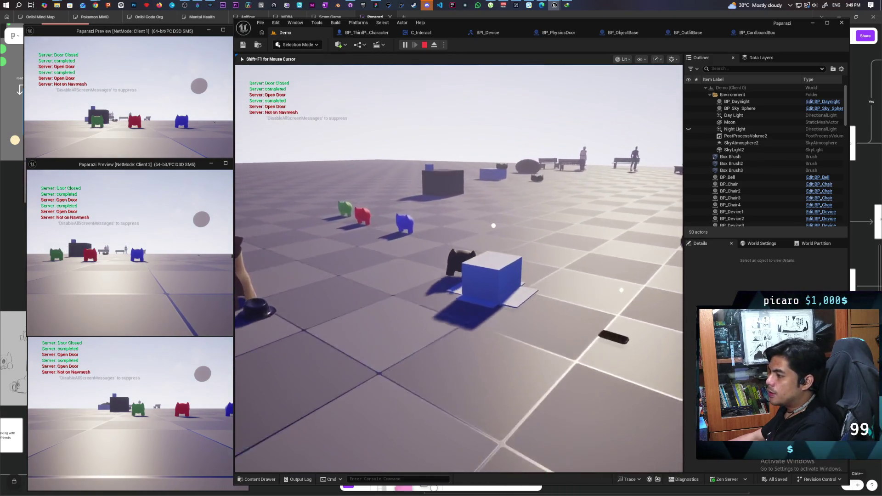
key(w)
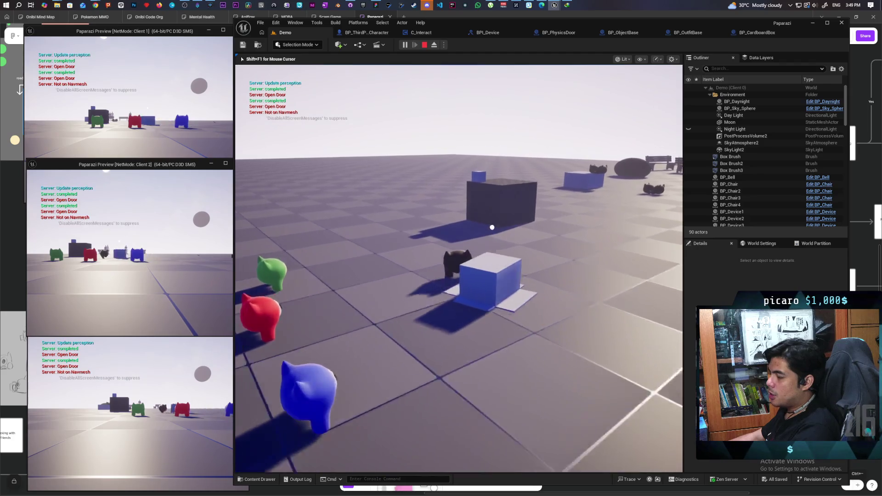
key(w)
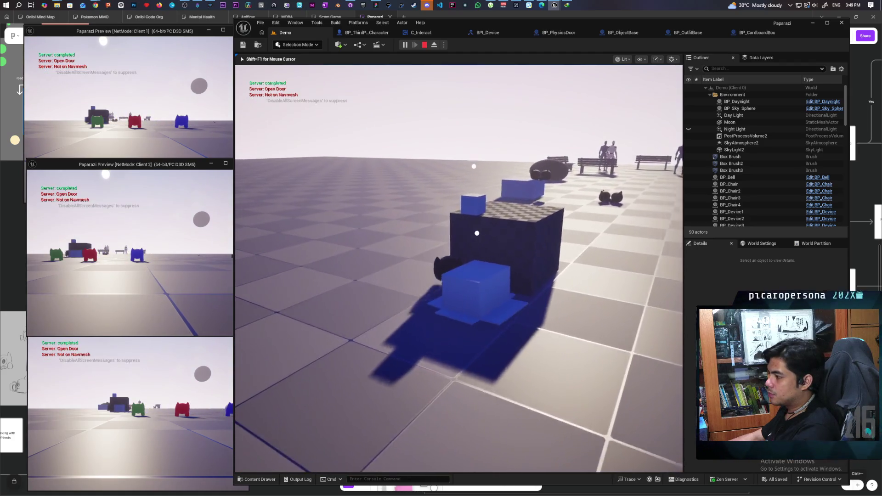
key(w)
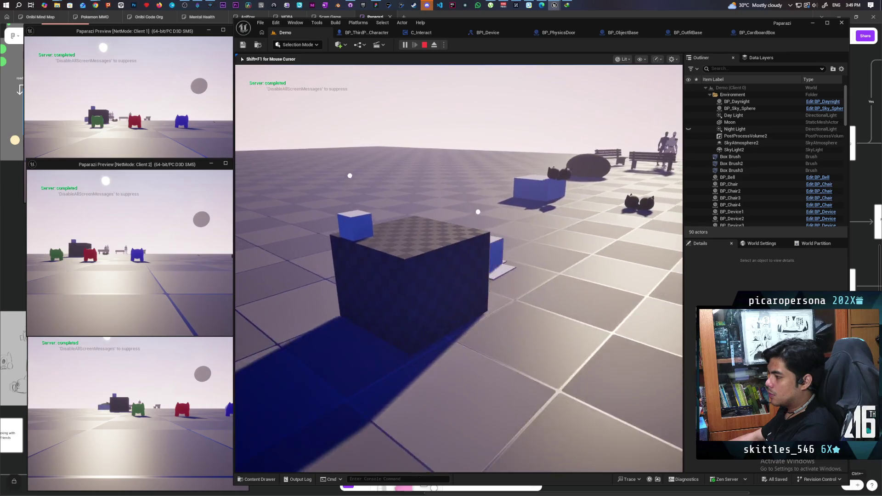
key(w)
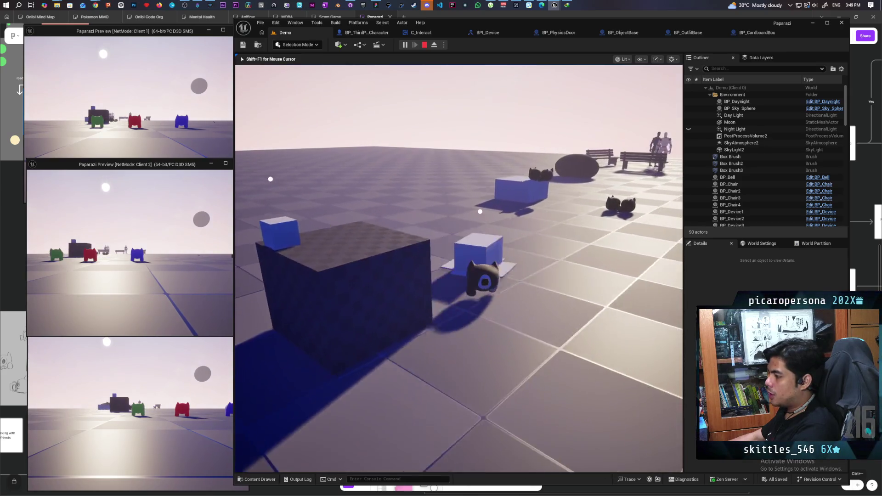
key(Escape)
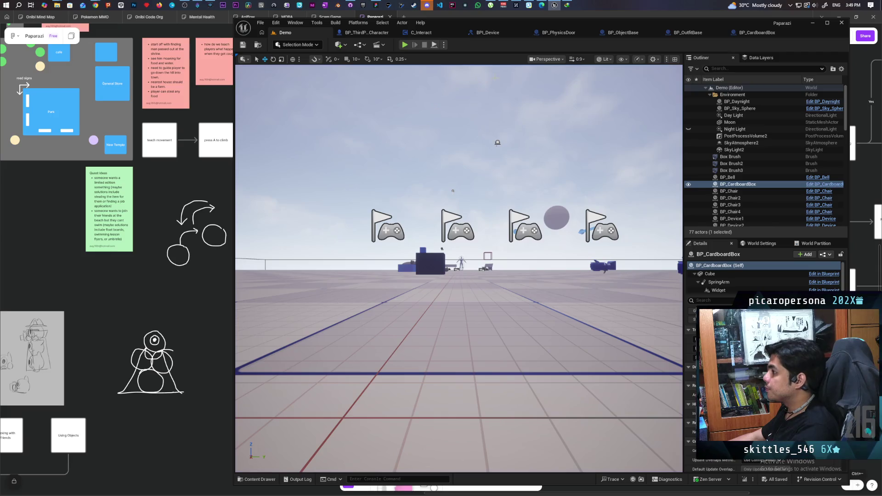
Browse the BP_PhysicsDoor, BP_ObjectBase and BP_OutfitBase Interact graphs, then return to BP_CardboardBox.
click(573, 34)
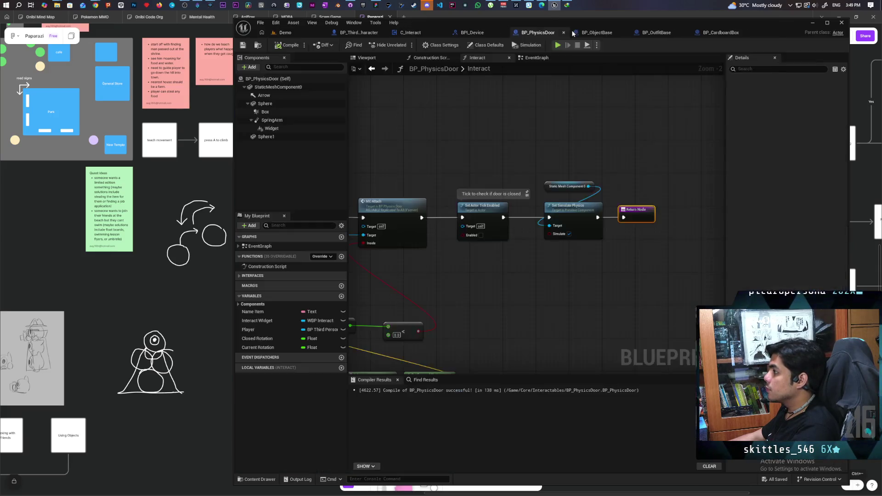
click(607, 34)
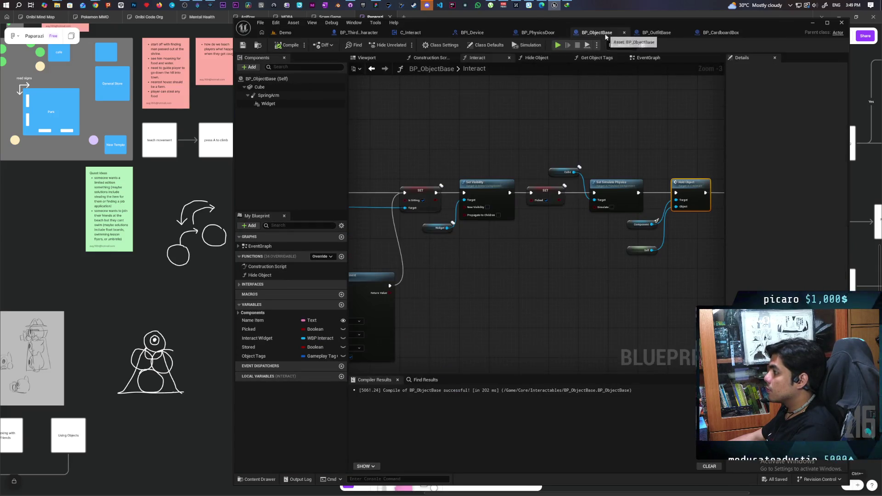
click(653, 34)
click(720, 32)
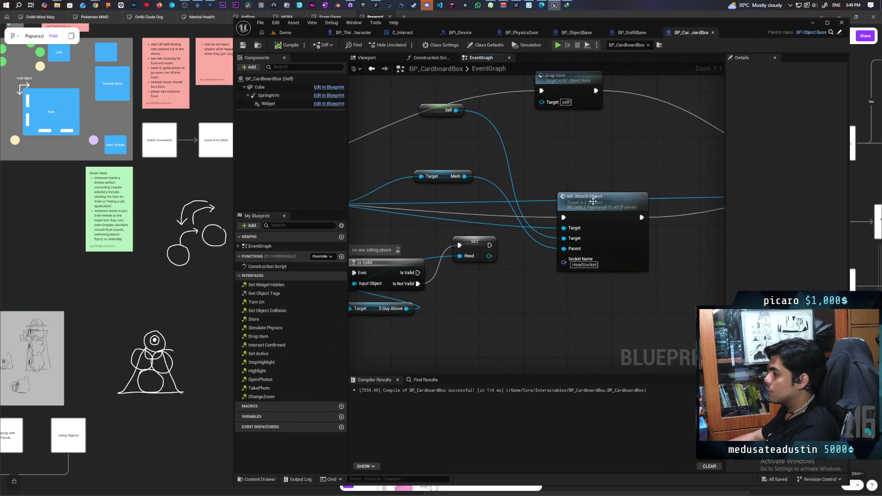
Inspect MC Attach Object's definition in C_Interact and recheck BP_OutfitBase and BP_ObjectBase.
double_click(596, 223)
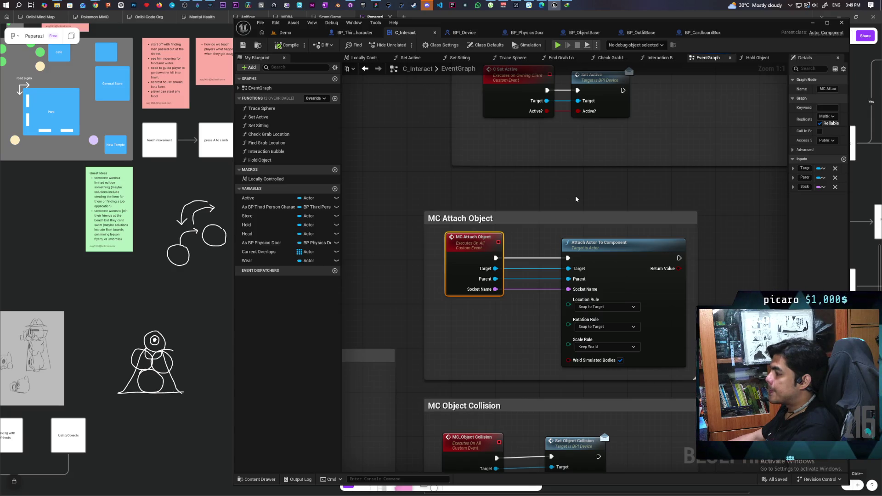
click(699, 34)
click(645, 35)
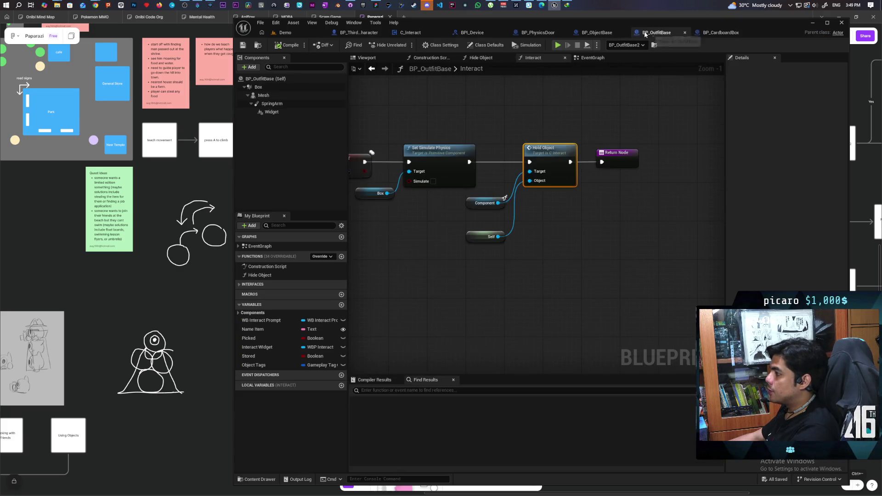
click(597, 33)
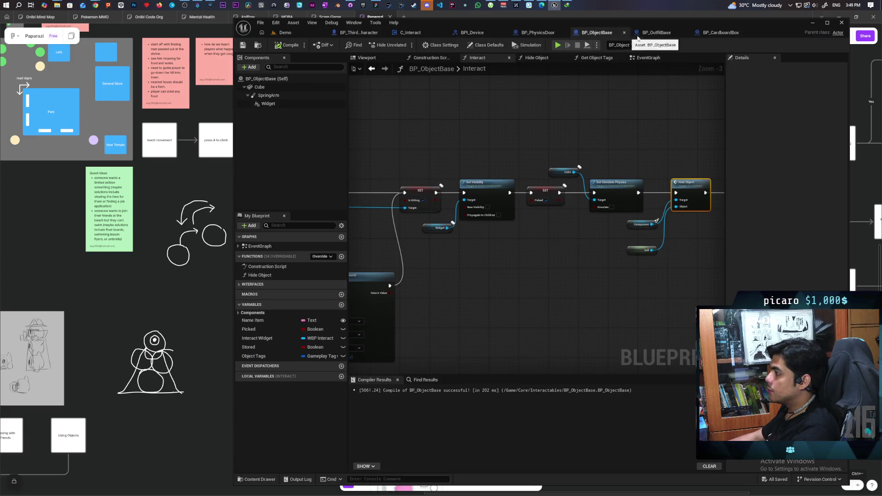
click(723, 33)
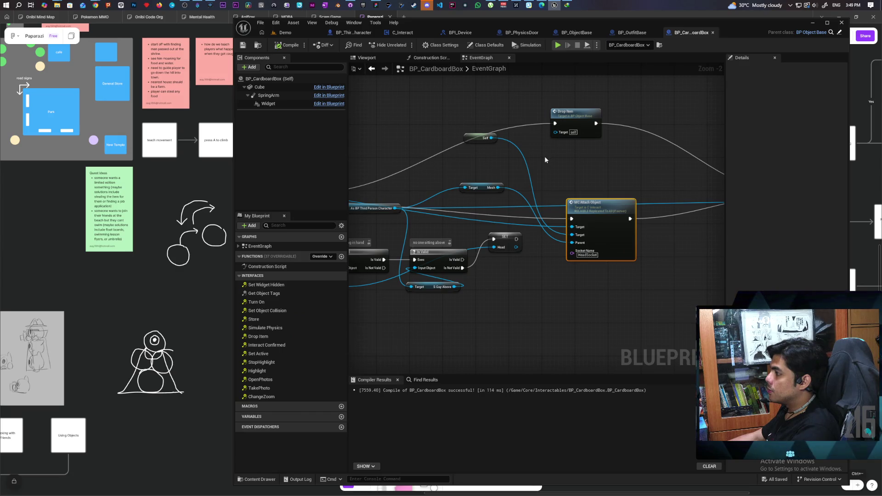
Shift MC Attach Object right to make room in the BP_CardboardBox graph.
scroll(544, 156, down, 3)
scroll(545, 155, up, 2)
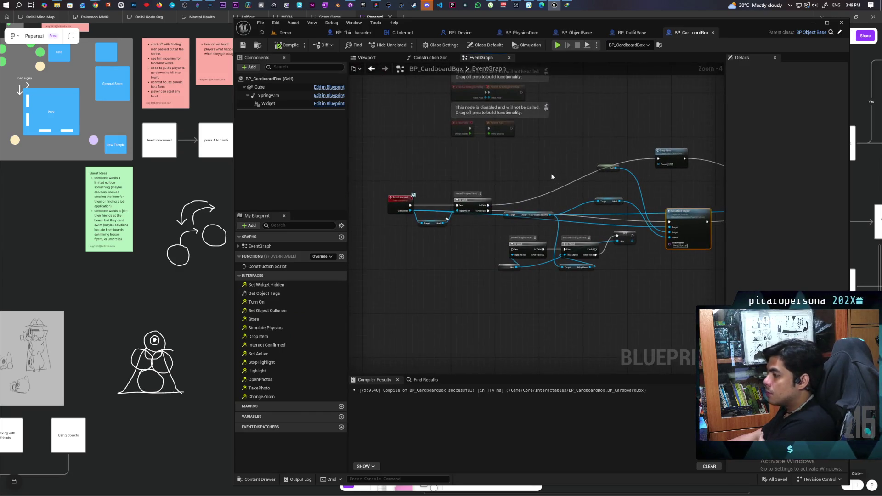
drag(543, 168, 486, 185)
drag(611, 267, 542, 294)
drag(578, 255, 634, 247)
drag(399, 300, 478, 284)
scroll(427, 263, up, 1)
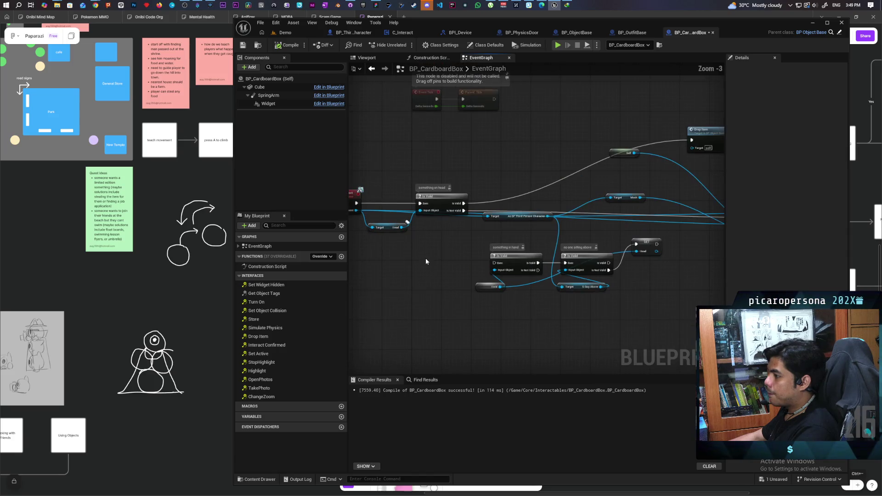
drag(423, 260, 328, 271)
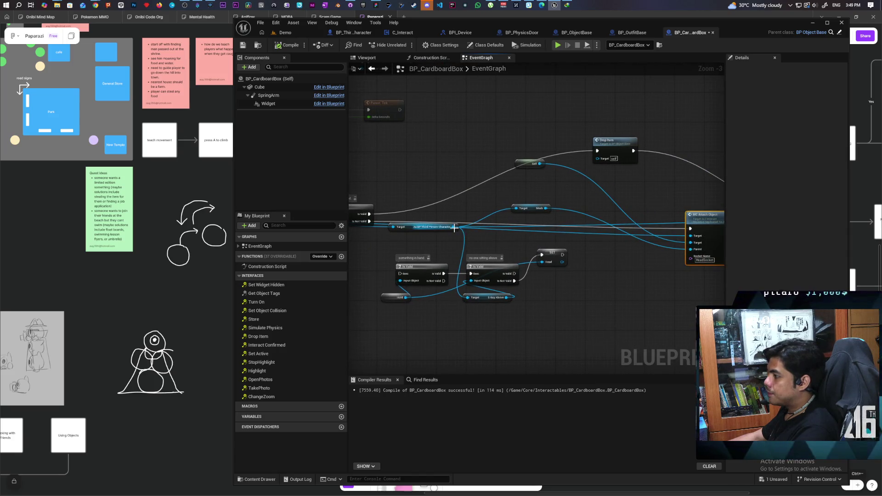
drag(513, 244, 615, 236)
Add an MC Object Collision node off the Interact component and place it before MC Attach Object.
mouse_move(366, 215)
mouse_down()
mouse_move(745, 256)
mouse_move(592, 276)
mouse_move(484, 276)
mouse_up()
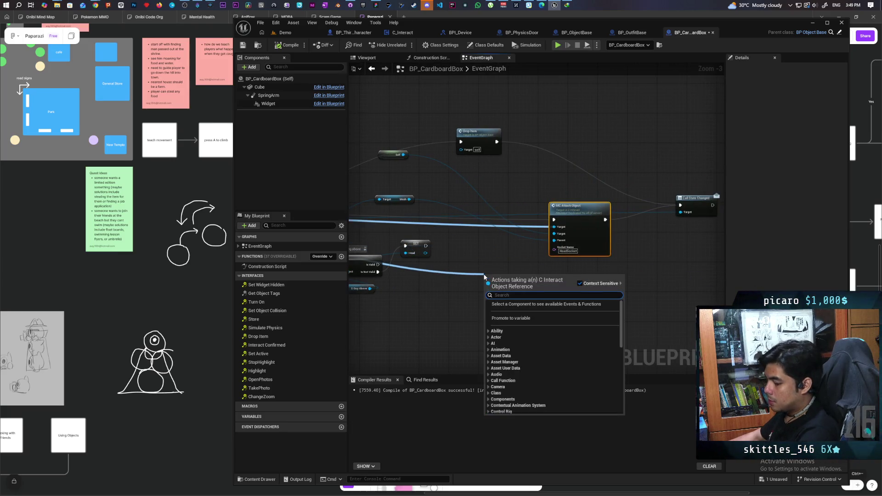
text(mc colli)
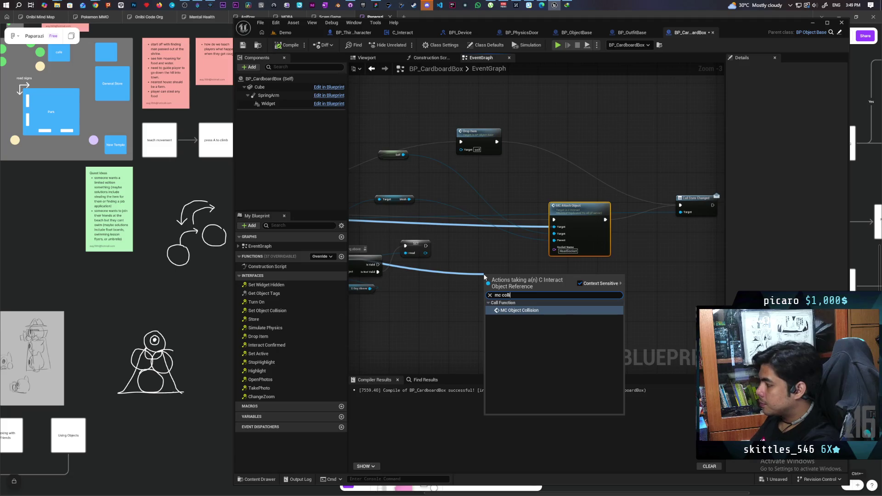
key(Return)
scroll(478, 273, up, 3)
drag(508, 271, 481, 214)
Delete the old Is Valid, SET, Hold and Target nodes.
click(477, 252)
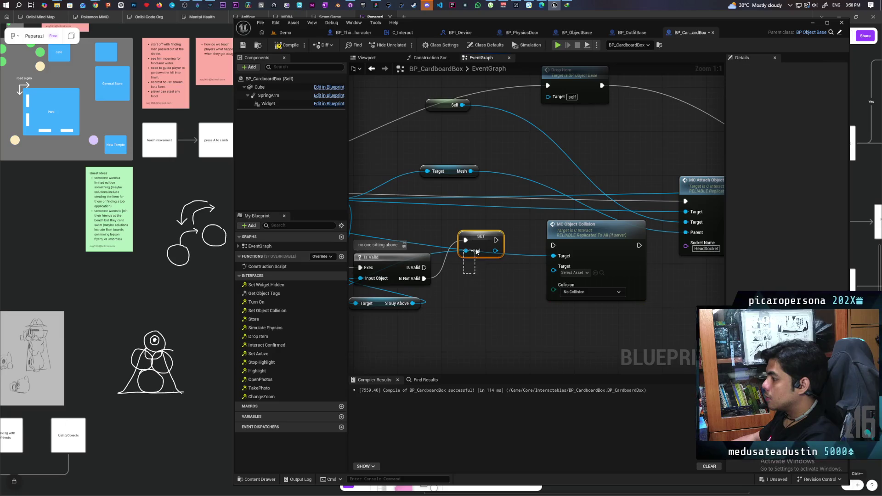
scroll(476, 252, down, 3)
drag(405, 310, 574, 252)
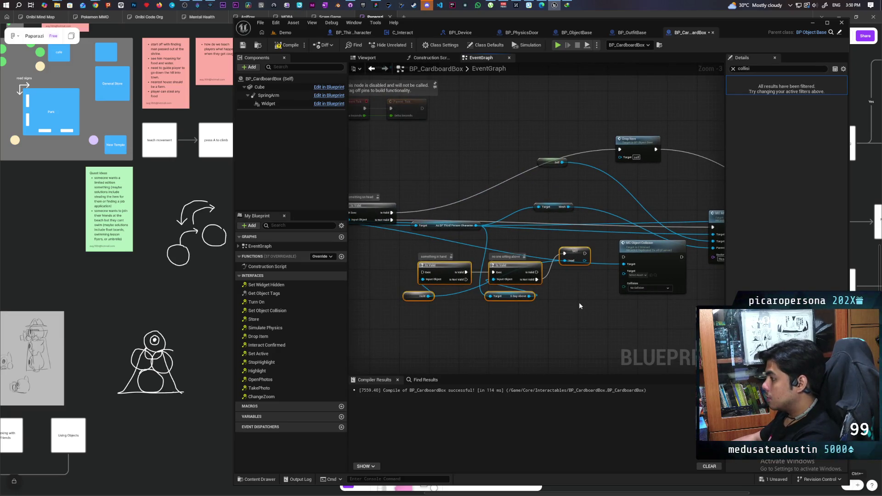
key(Delete)
Reposition the As BP Third Person Character cast and add a Get Guy Above node from it.
mouse_move(578, 302)
mouse_down()
mouse_move(478, 330)
mouse_move(401, 329)
mouse_move(534, 308)
mouse_move(599, 315)
mouse_move(602, 295)
mouse_move(536, 243)
mouse_move(484, 291)
mouse_up()
mouse_move(632, 227)
mouse_down()
mouse_move(570, 226)
mouse_move(579, 288)
mouse_up()
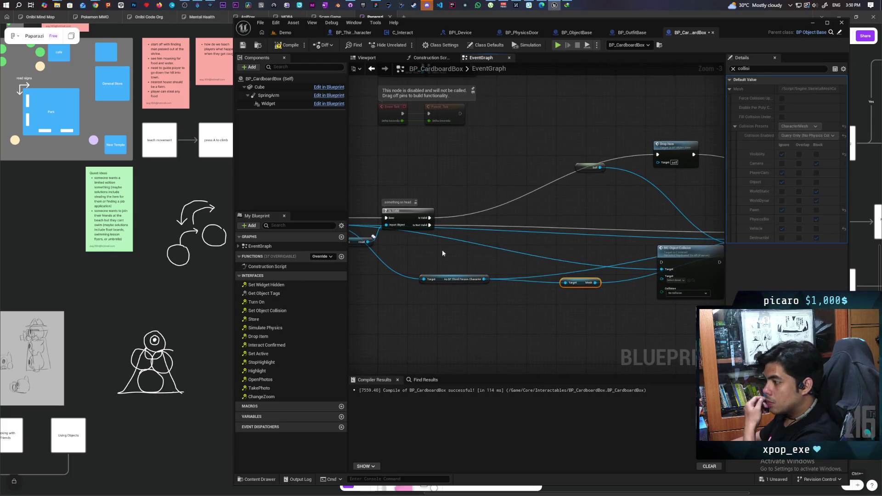
drag(379, 236, 417, 256)
drag(516, 298, 517, 291)
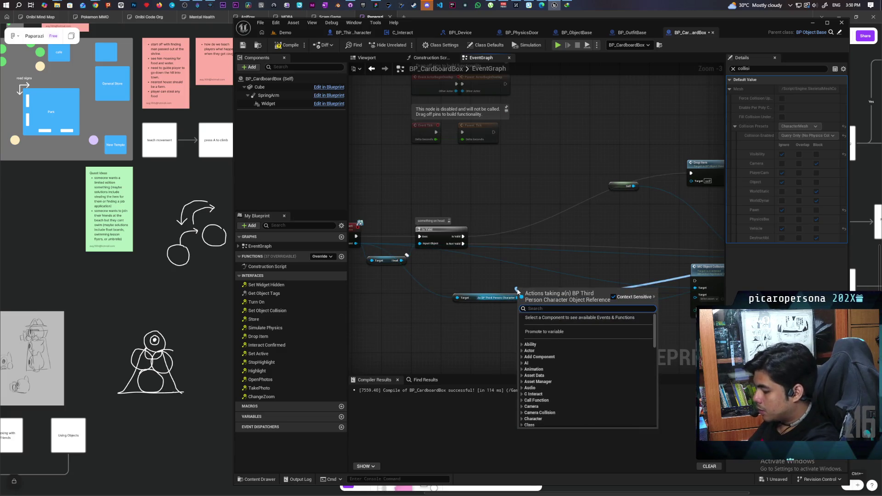
text(guy above)
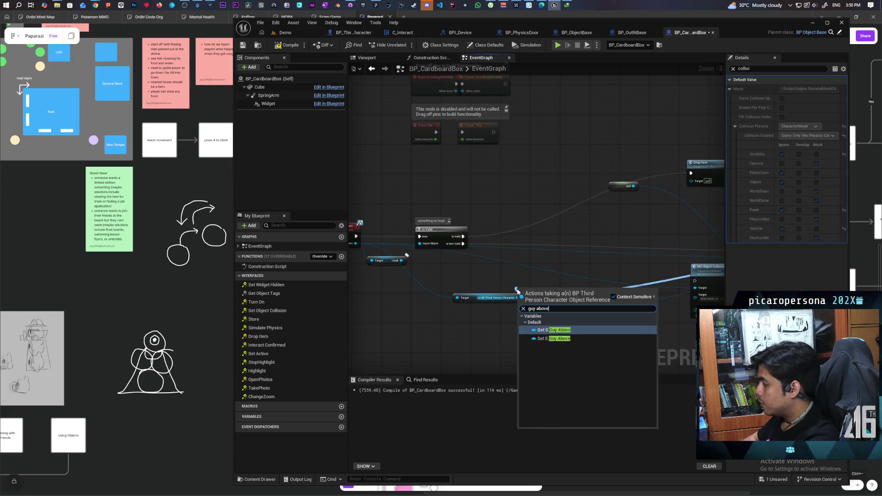
key(Return)
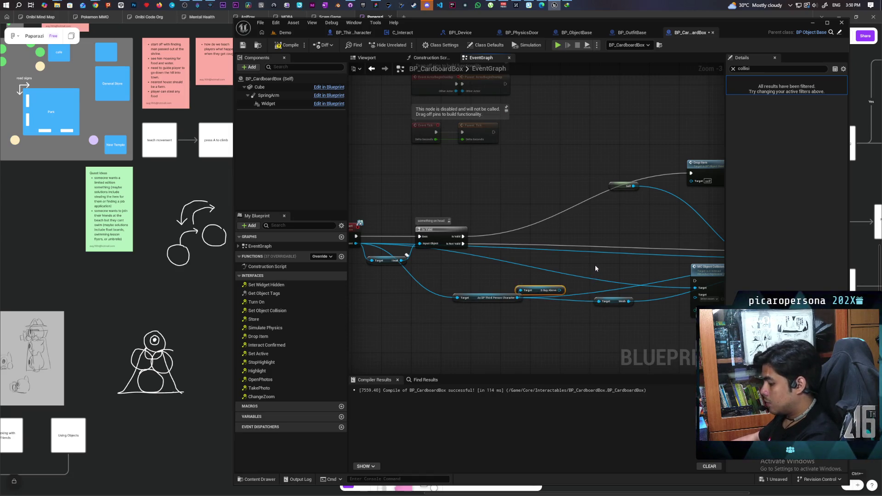
Check Guy Above with a pasted Is Valid node and wire Is Not Valid into MC Object Collision.
key(ctrl+v)
scroll(594, 269, up, 3)
drag(537, 305, 563, 261)
mouse_move(395, 236)
mouse_down()
mouse_move(617, 265)
mouse_move(616, 257)
mouse_up()
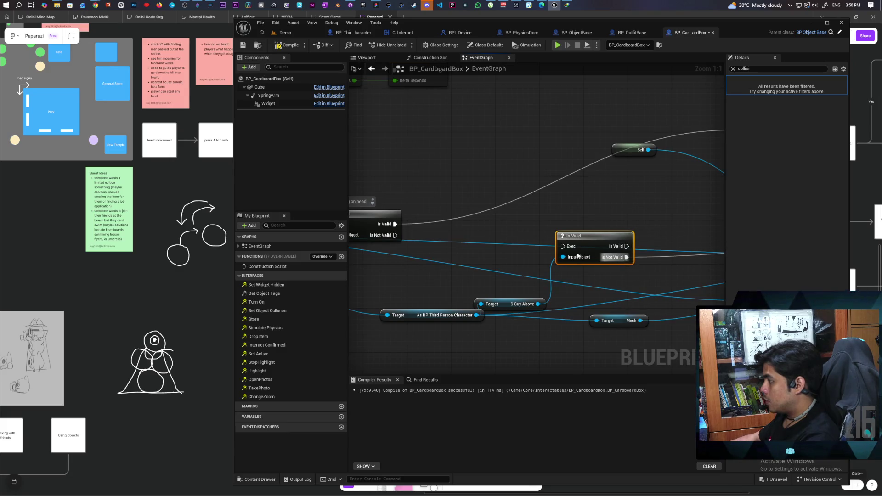
mouse_move(394, 235)
mouse_down()
mouse_move(564, 247)
mouse_move(547, 270)
mouse_move(523, 230)
mouse_up()
scroll(594, 257, down, 1)
mouse_move(415, 270)
mouse_down()
mouse_move(646, 256)
mouse_move(565, 253)
mouse_move(563, 245)
mouse_up()
mouse_move(507, 272)
mouse_down()
mouse_move(519, 253)
mouse_move(561, 244)
mouse_move(489, 269)
mouse_move(498, 298)
mouse_move(514, 264)
mouse_move(544, 250)
mouse_move(464, 262)
mouse_move(465, 253)
mouse_move(588, 235)
mouse_move(581, 235)
mouse_up()
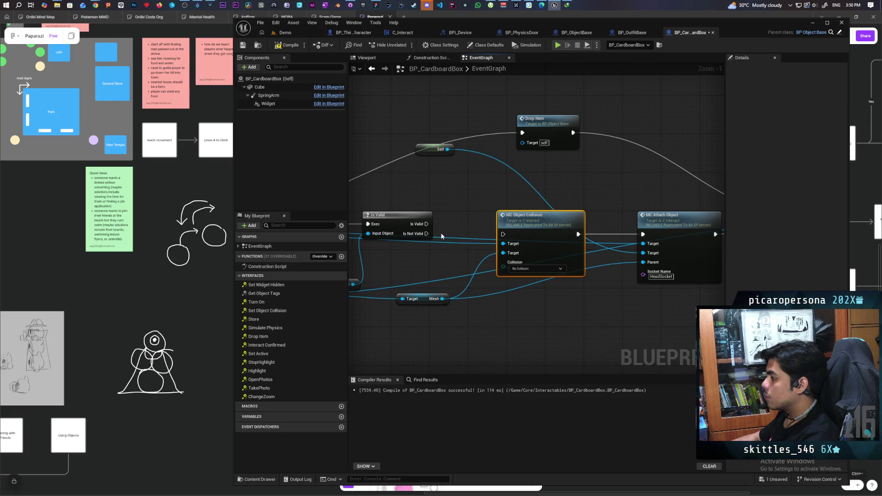
drag(427, 234, 504, 235)
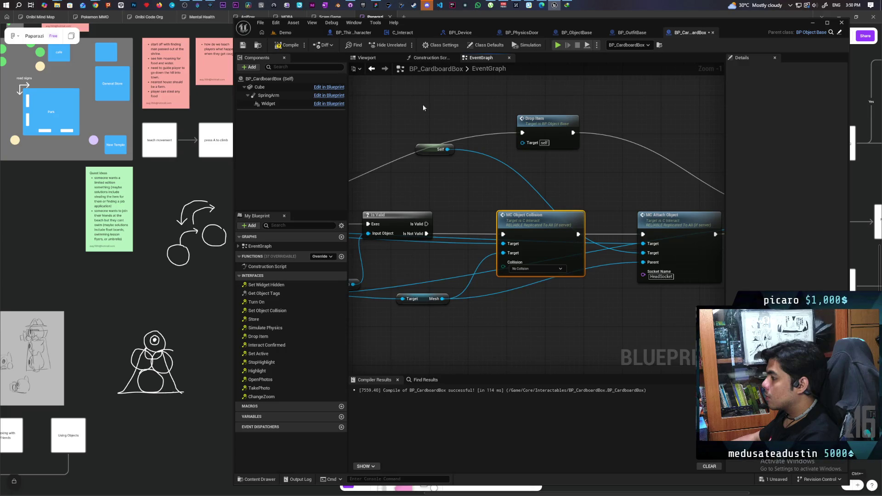
Compile BP_CardboardBox and start a multiplayer play test in the Demo level.
click(283, 46)
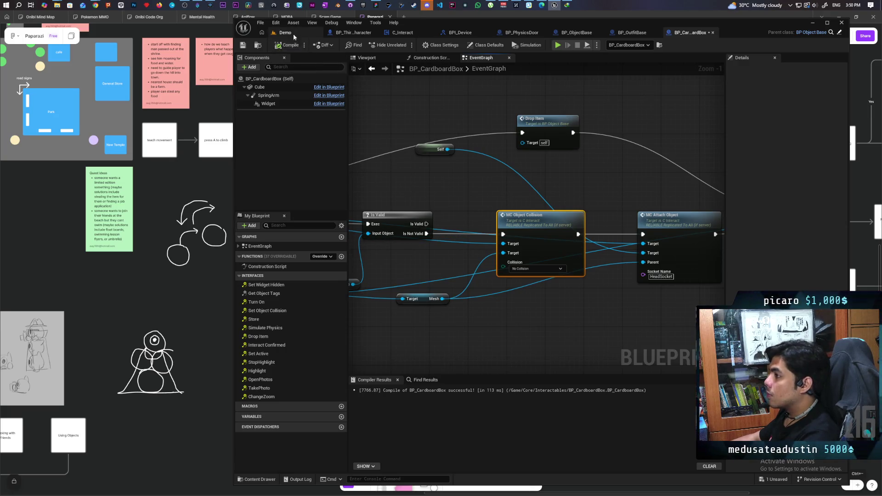
click(285, 33)
click(405, 44)
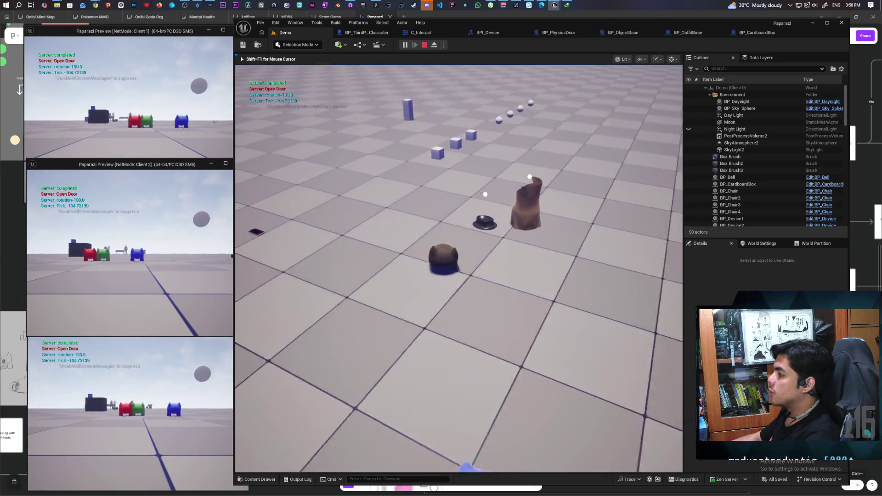
Walk the character to the cardboard box and around the bench.
key(w)
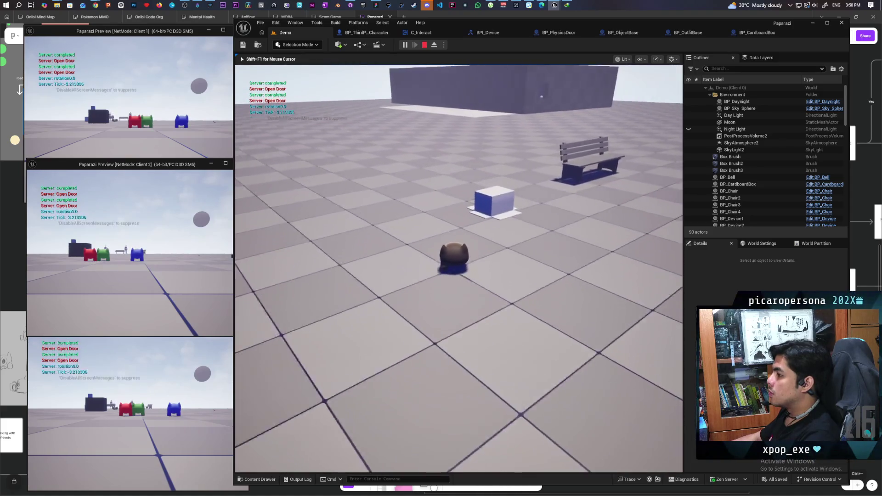
key(w)
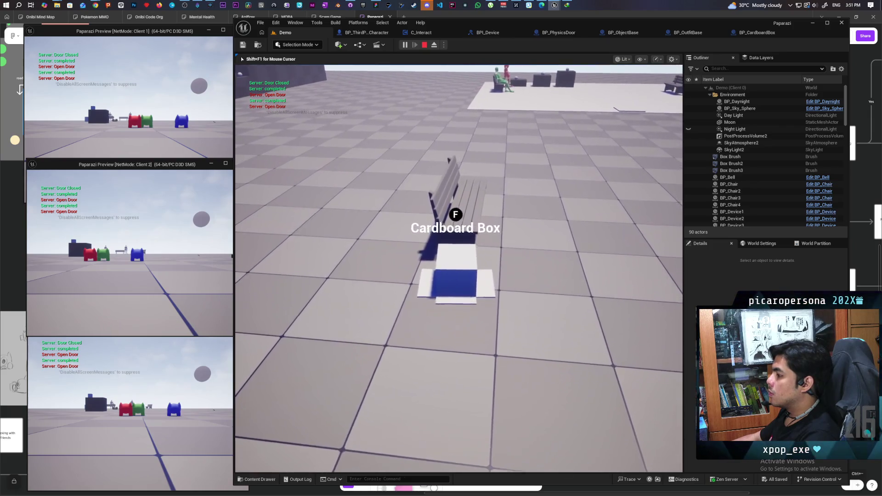
key(w)
key(w)
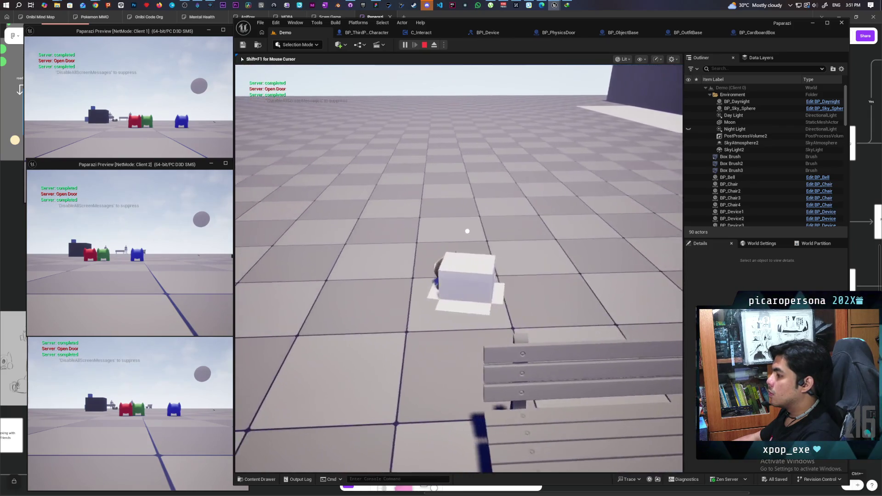
key(w)
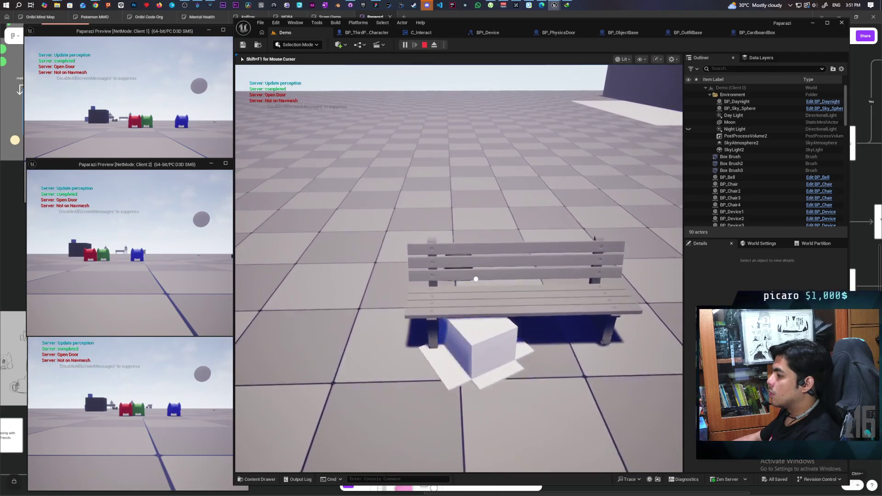
key(d)
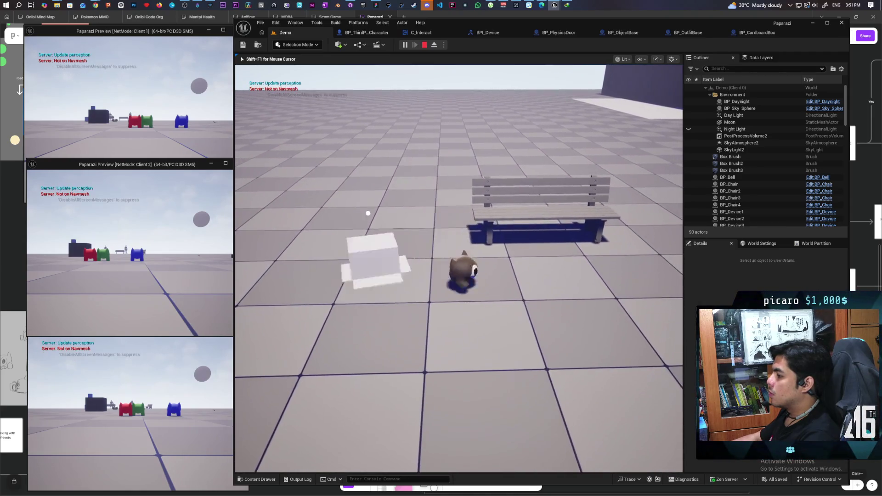
key(s)
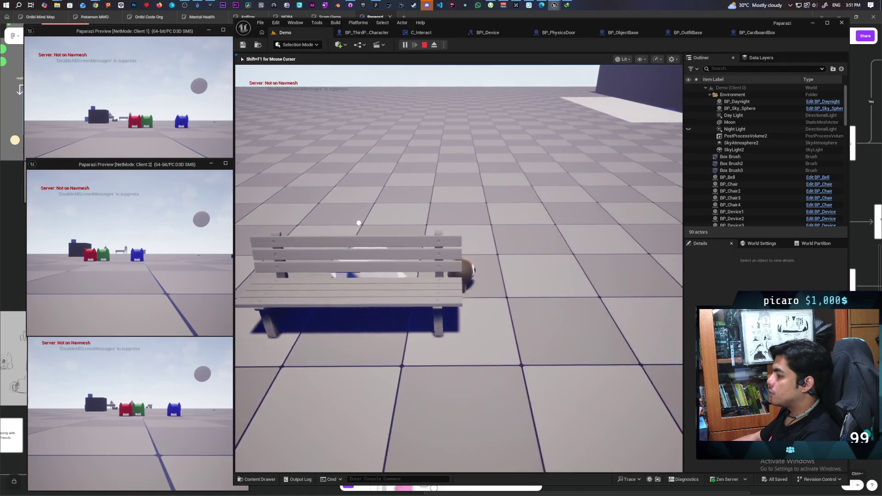
key(e)
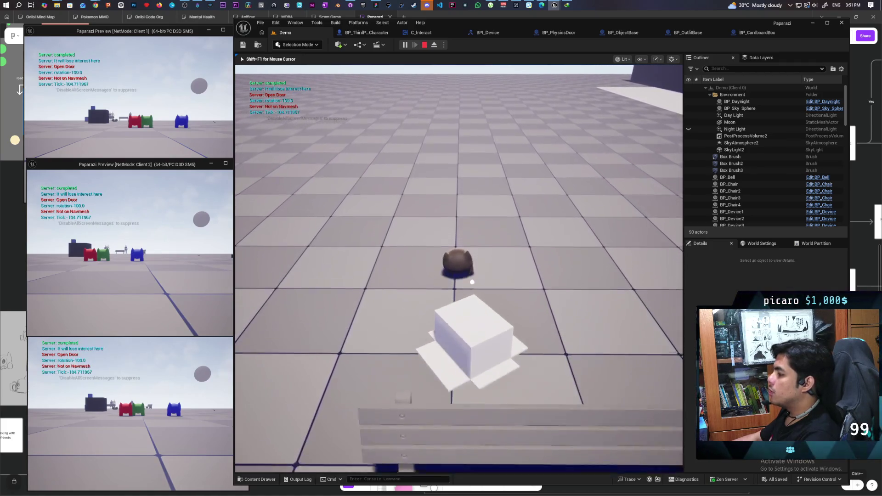
key(w)
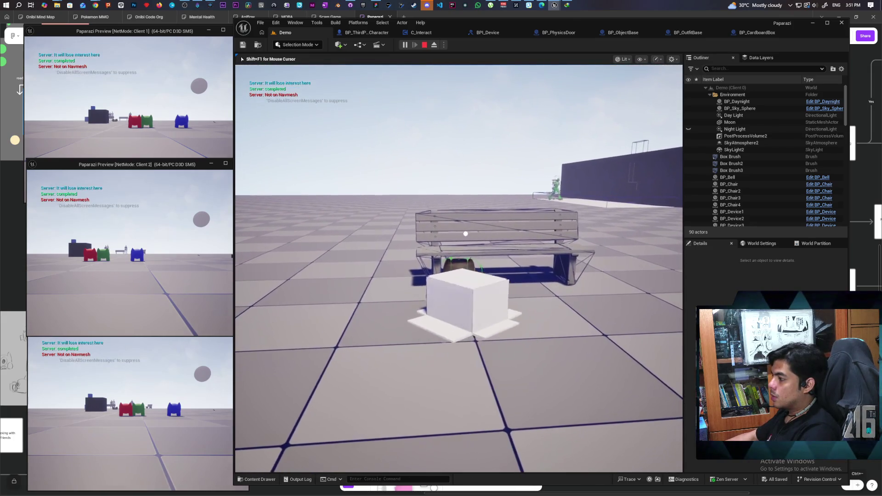
Move around the cardboard box and barrel, then stop the session and open BP_ThirdPersonCharacter's graph.
key(s)
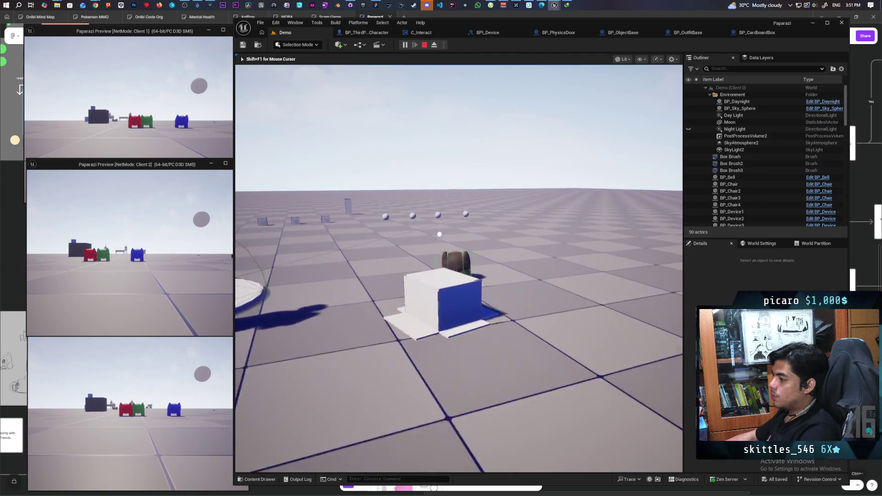
key(a)
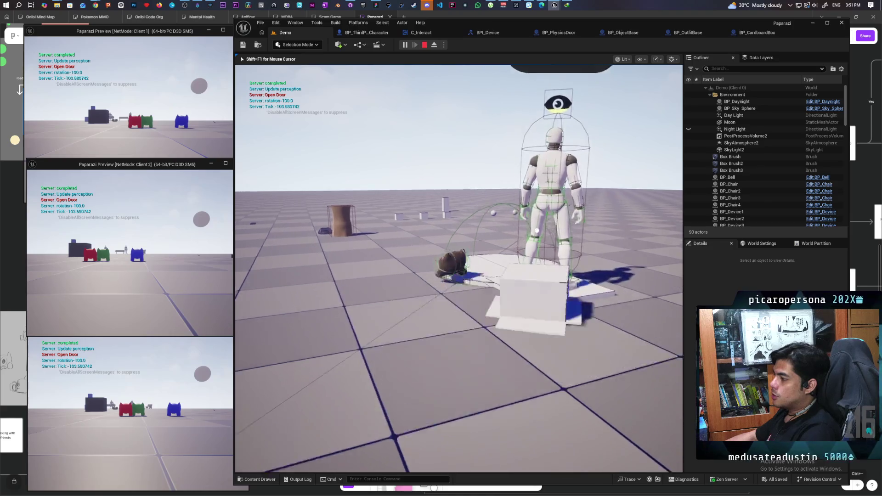
key(a)
key(s)
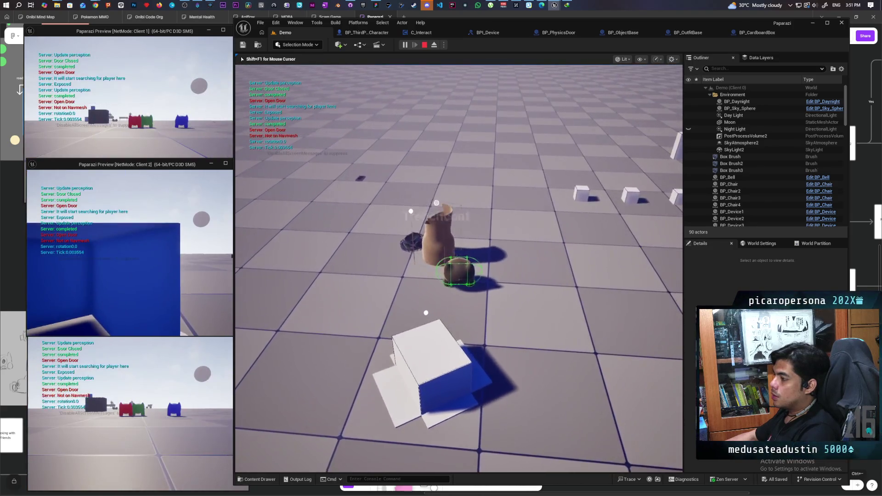
key(s)
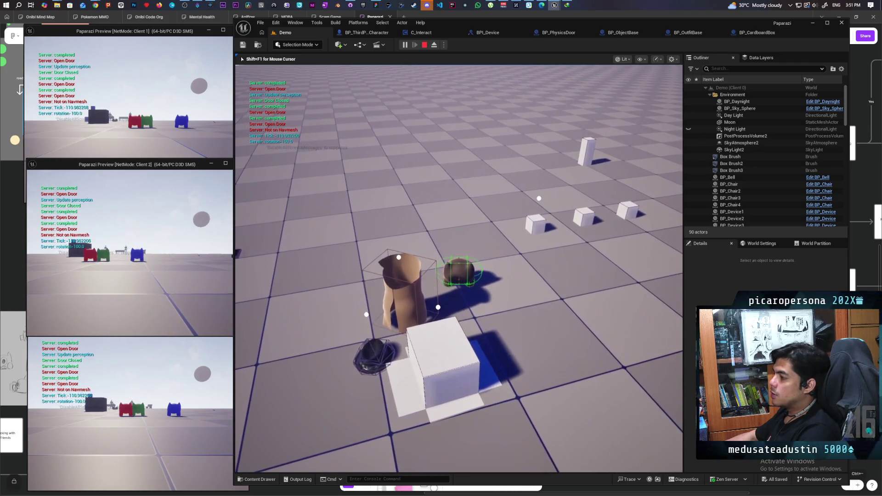
key(Escape)
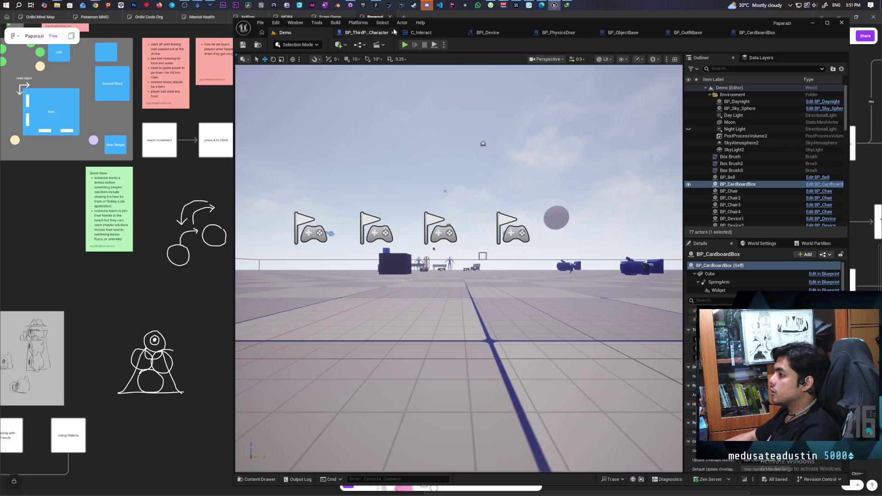
click(377, 32)
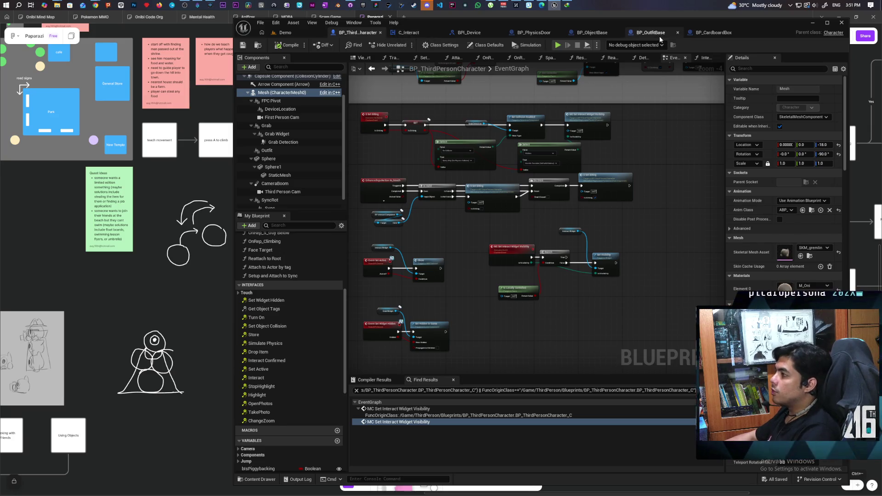
Remove MC Object Collision, wiring Is Not Valid straight into MC Attach Object.
click(708, 33)
scroll(411, 186, down, 3)
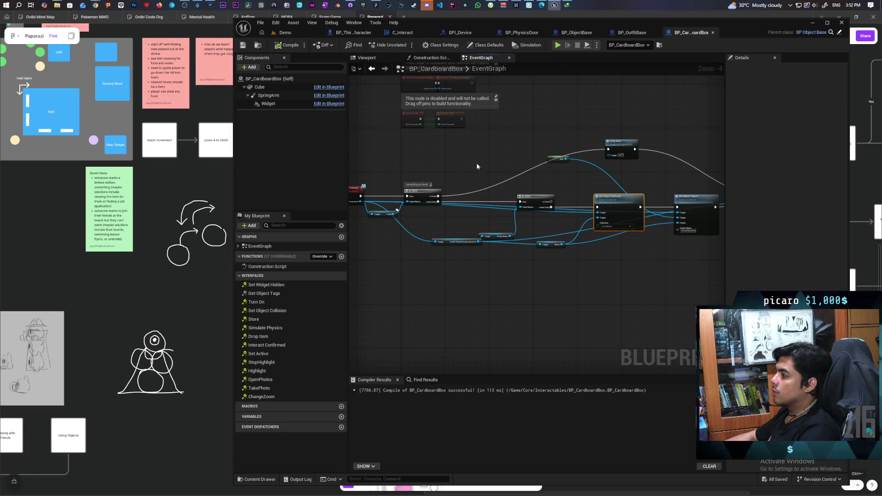
scroll(599, 233, up, 3)
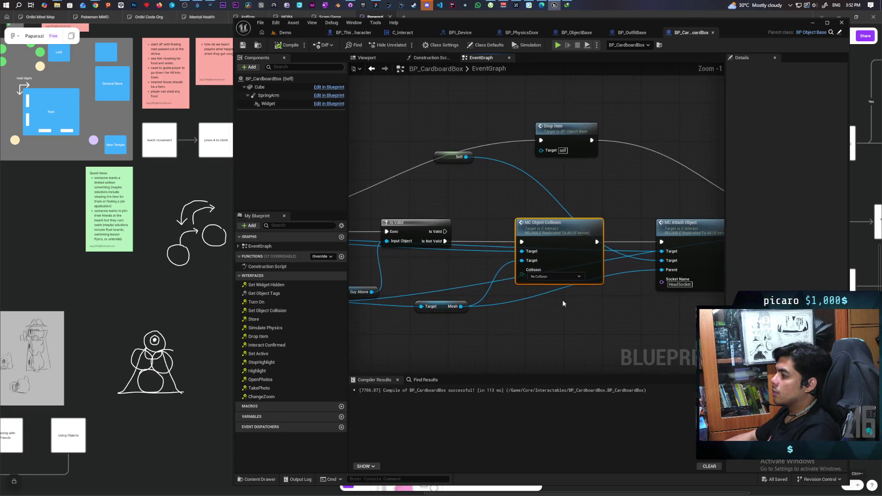
drag(564, 257, 564, 314)
drag(444, 241, 662, 242)
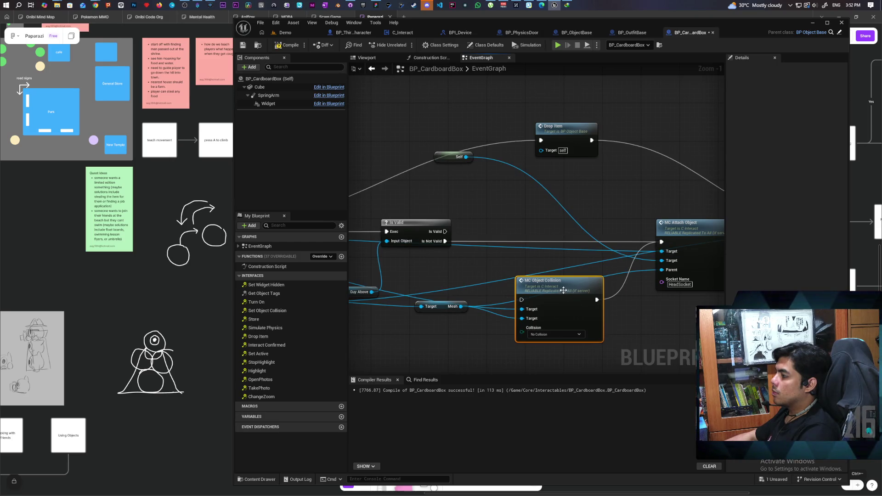
key(Delete)
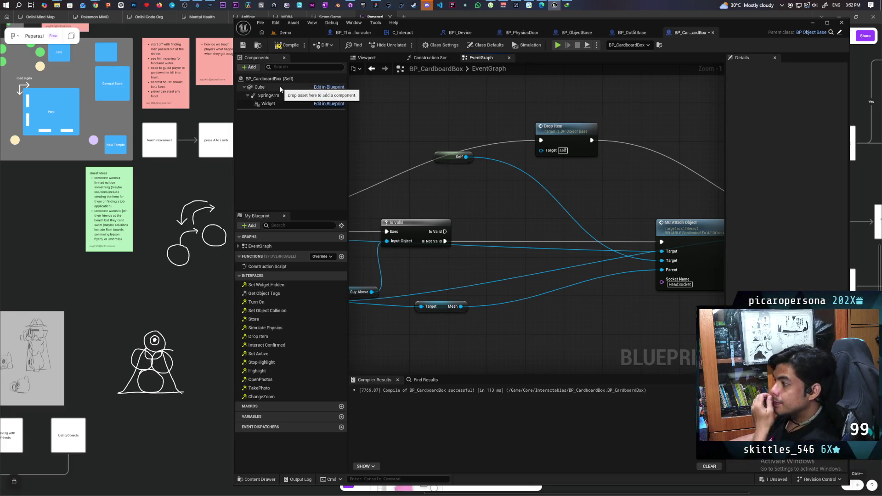
Add a Cube Set Simulate Physics call between Is Not Valid and MC Attach Object.
scroll(492, 198, down, 2)
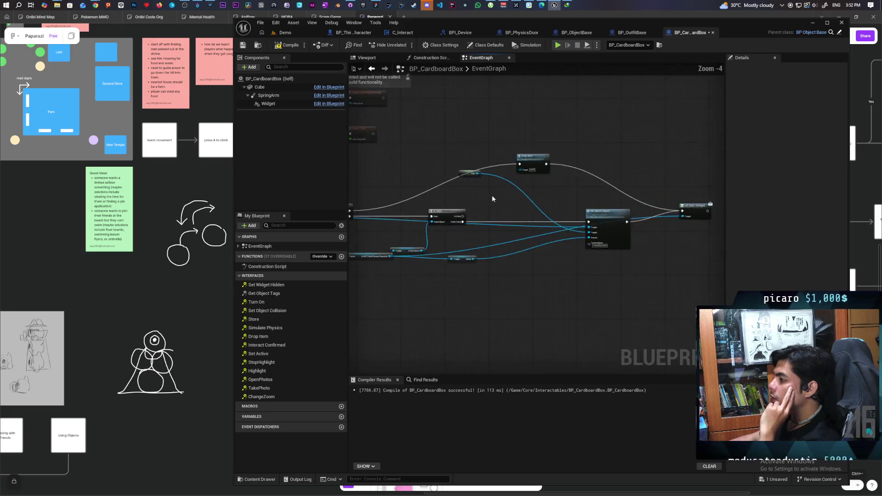
mouse_move(473, 169)
mouse_down()
mouse_move(561, 210)
mouse_move(635, 229)
mouse_move(471, 208)
mouse_up()
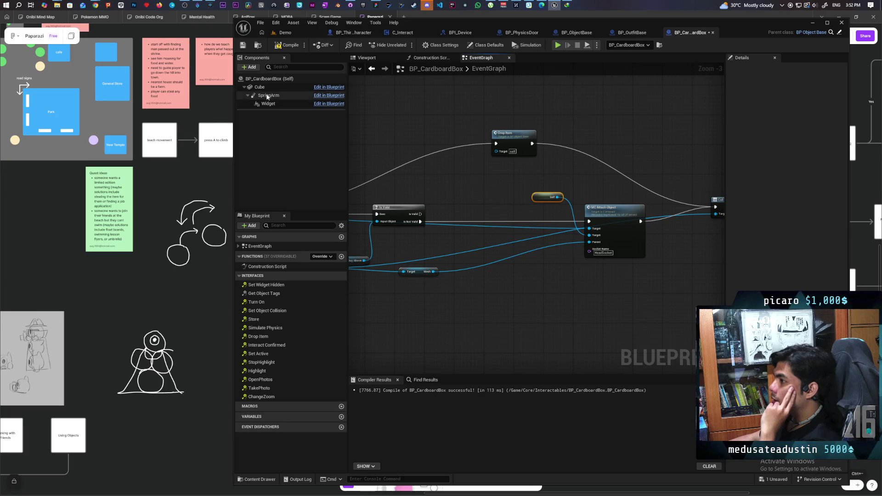
mouse_move(260, 87)
mouse_down()
mouse_move(459, 183)
mouse_move(419, 183)
mouse_move(439, 180)
mouse_move(456, 198)
mouse_up()
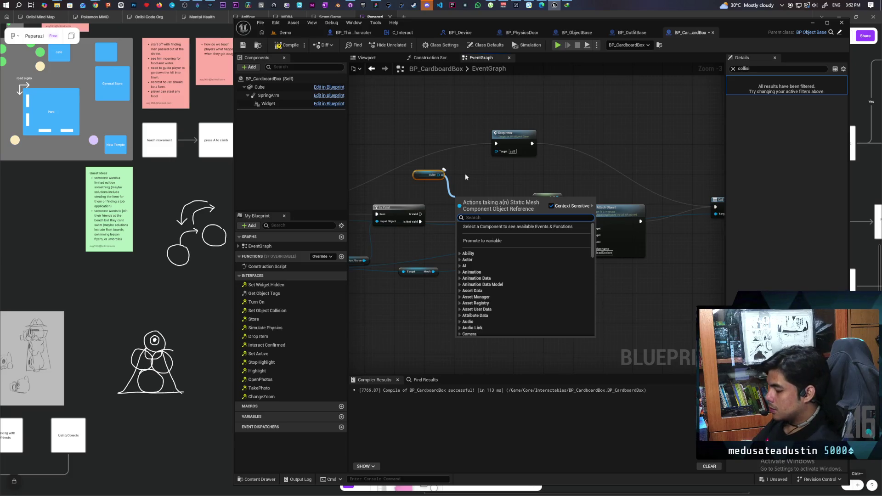
text(simulate p)
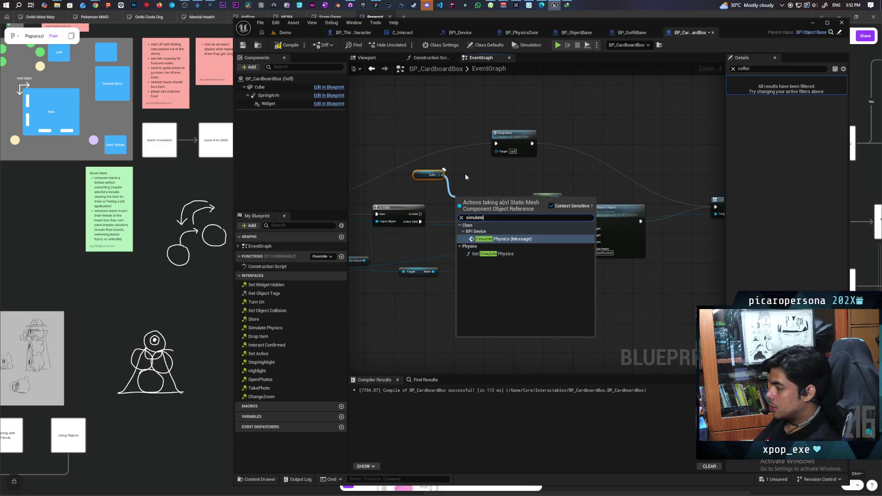
key(Down)
key(Return)
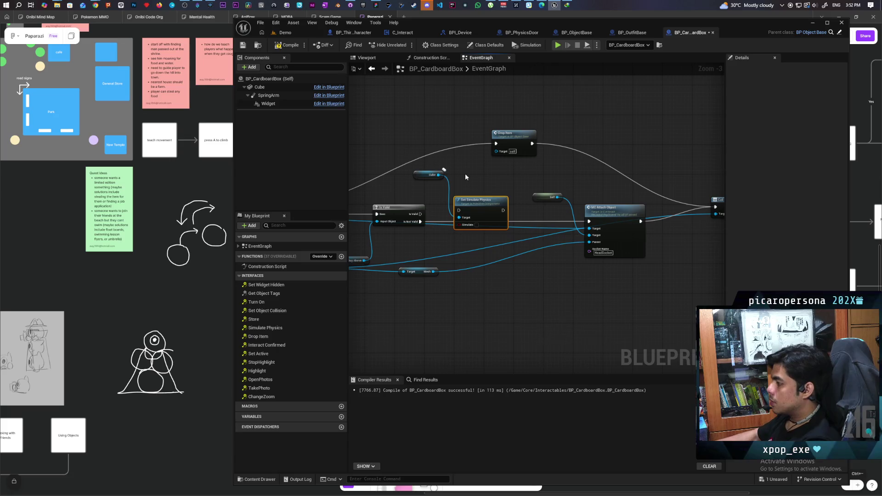
drag(419, 222, 504, 211)
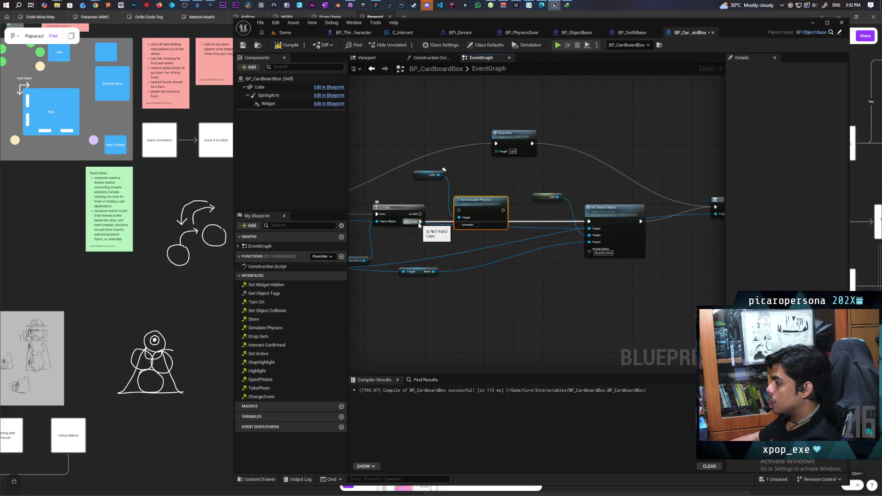
mouse_move(420, 222)
mouse_down()
mouse_move(459, 210)
mouse_move(545, 259)
mouse_up()
drag(500, 225, 501, 252)
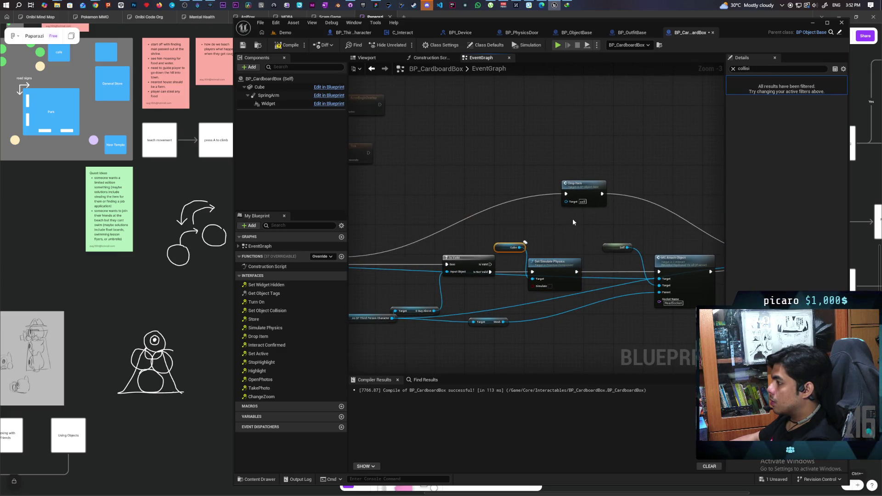
Run a multiplayer PIE session in Demo, interact twice with the cardboard box, then stop.
click(282, 33)
key(alt+p)
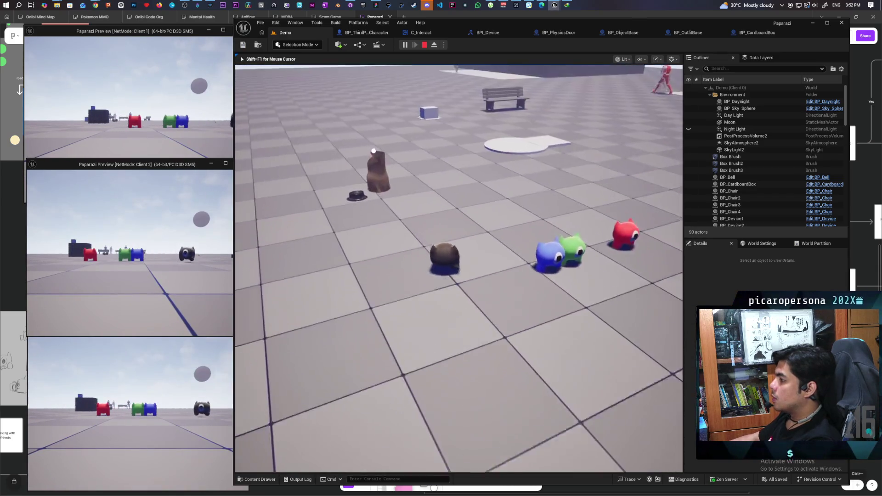
key(w)
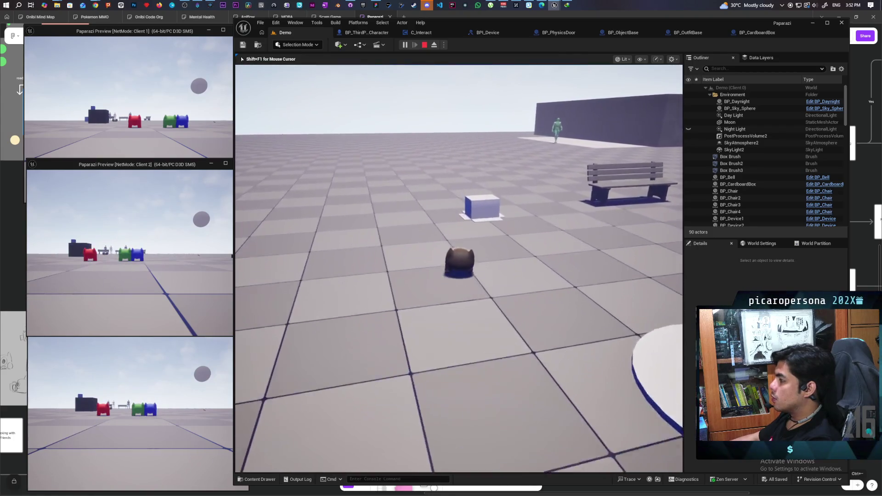
key(f)
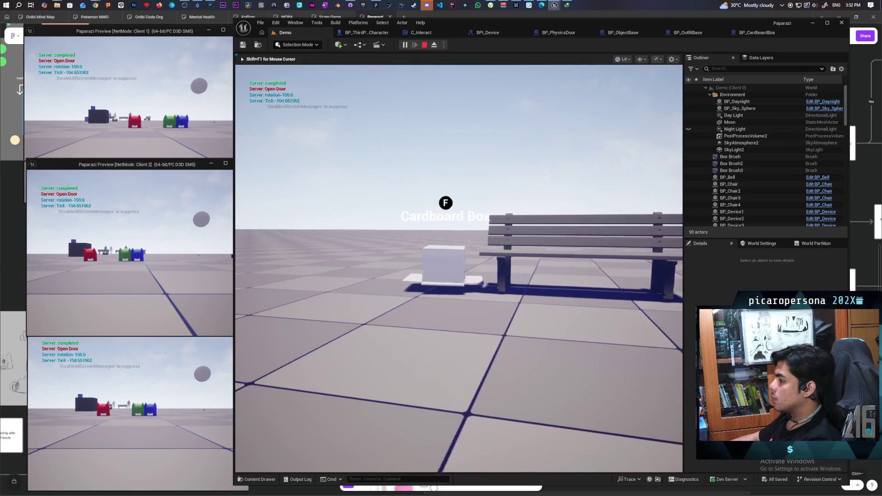
key(f)
key(f)
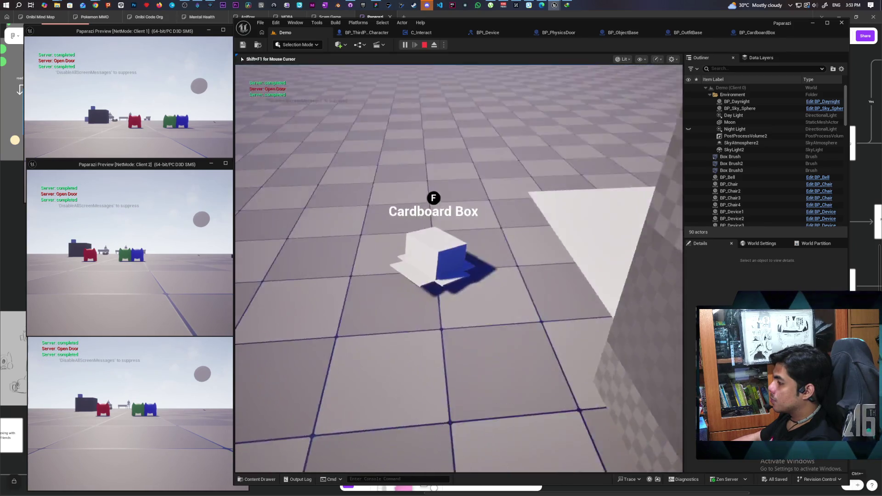
key(Escape)
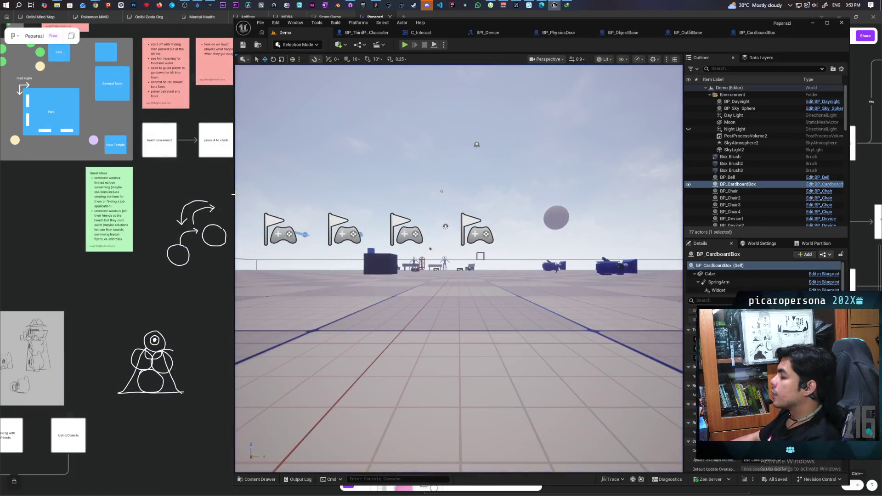
Pan BP_CardboardBox's EventGraph to review the disabled event nodes.
click(753, 33)
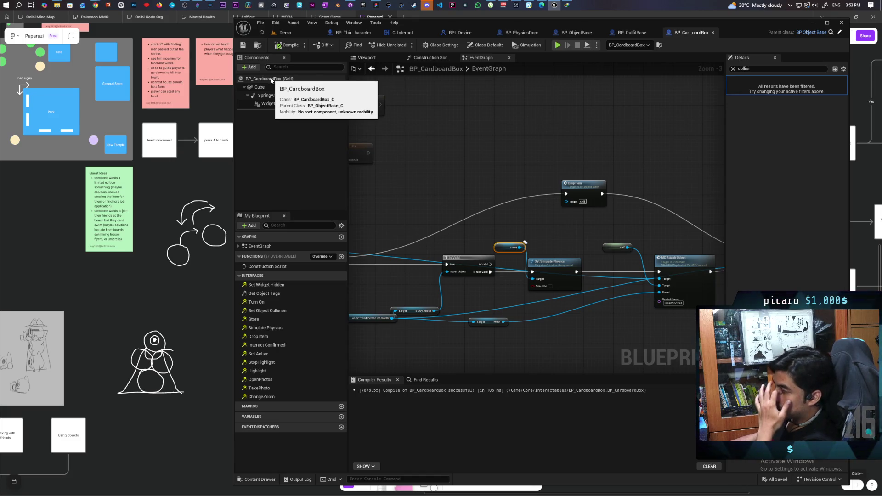
scroll(414, 138, down, 4)
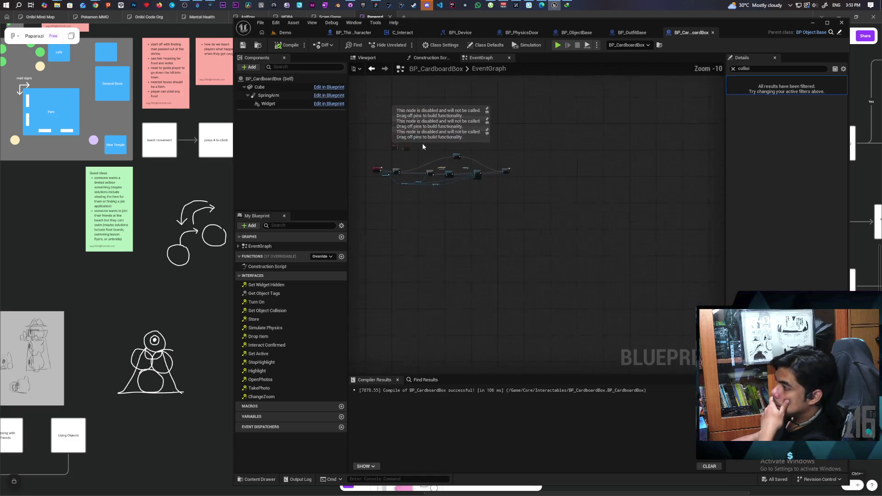
scroll(424, 267, up, 5)
mouse_move(424, 266)
mouse_down()
mouse_move(536, 246)
mouse_move(555, 187)
mouse_move(547, 195)
mouse_move(558, 250)
mouse_up()
scroll(552, 213, down, 2)
scroll(552, 213, up, 2)
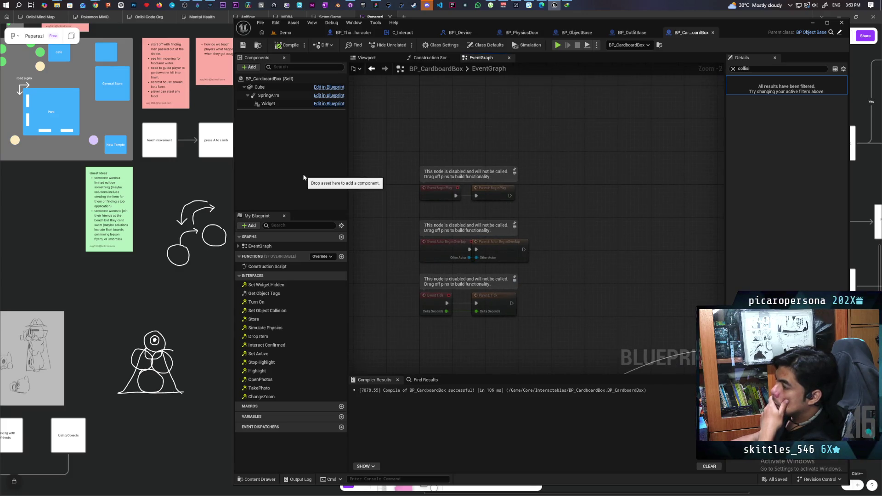
Check the Components Add list without adding anything, then switch to the whiteboard.
click(251, 68)
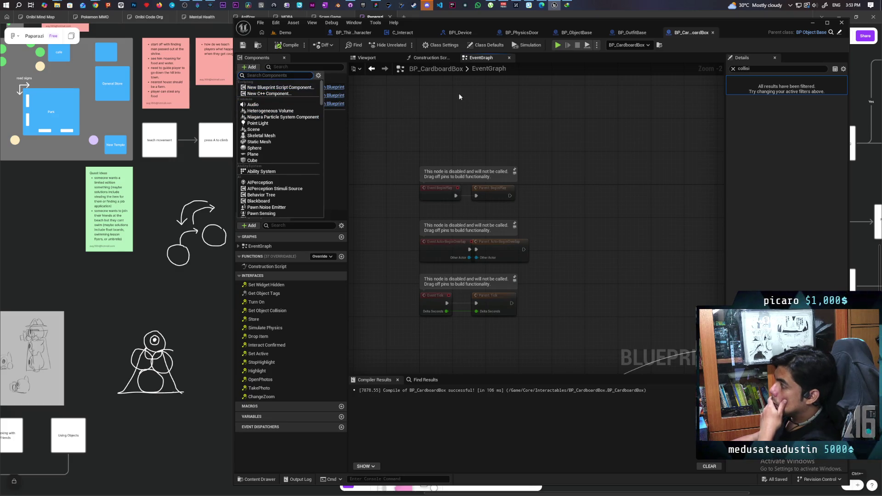
click(484, 107)
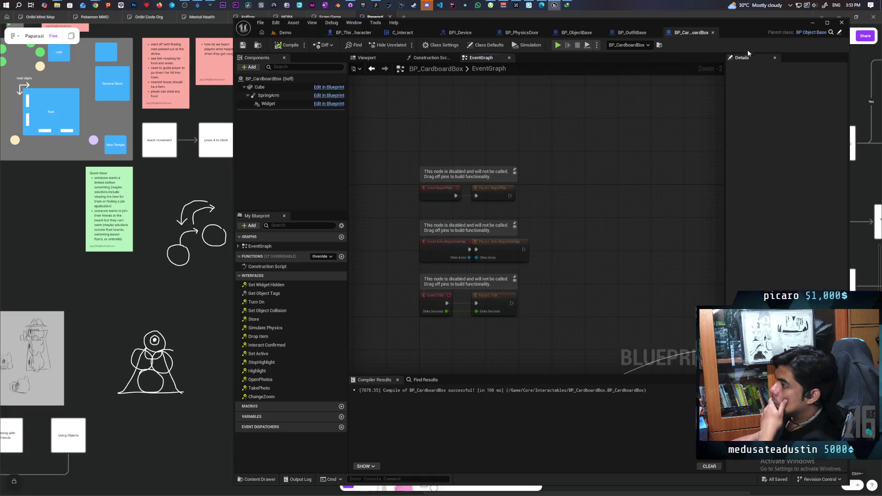
key(alt+Tab)
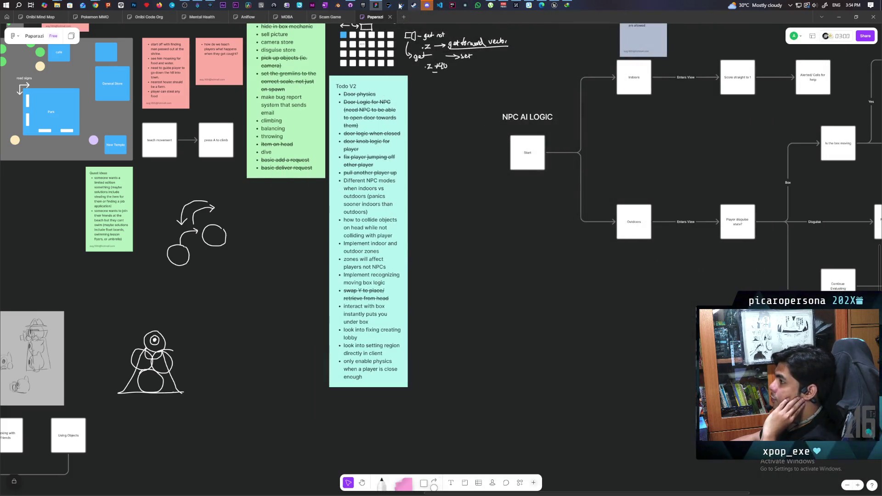
Launch the Onibi project from the Epic Games Launcher's My Projects library.
mouse_move(366, 6)
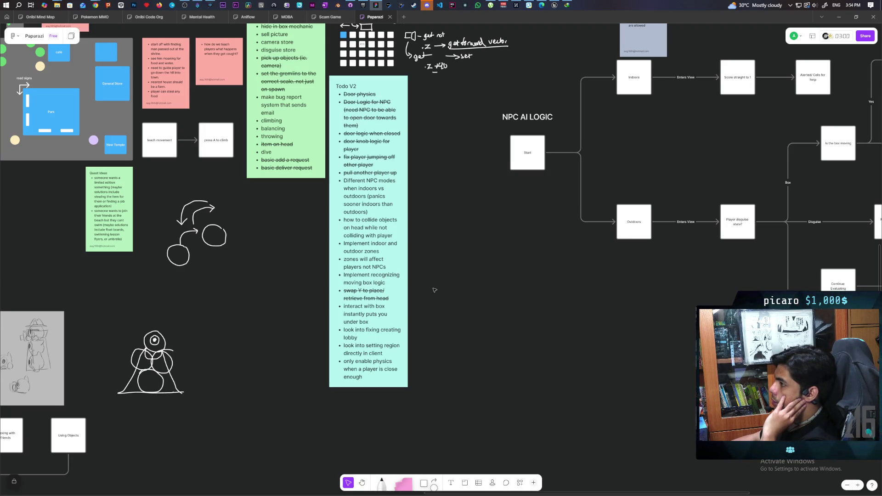
click(363, 5)
scroll(366, 305, down, 5)
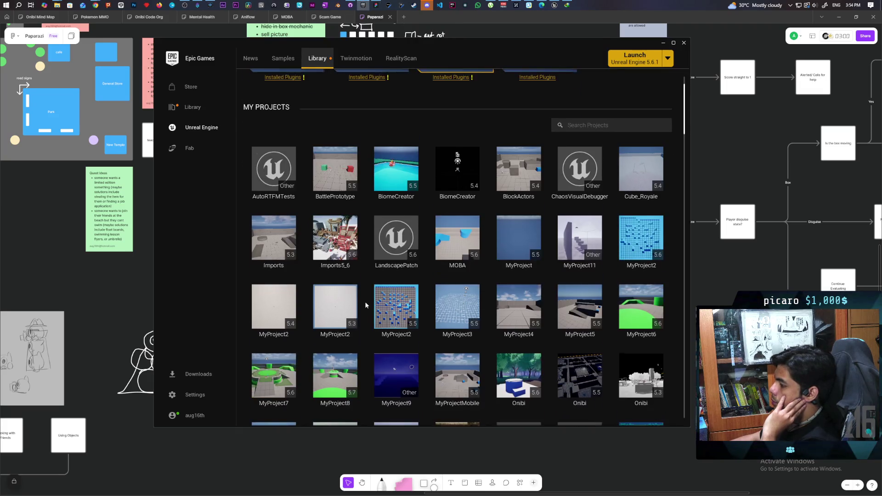
double_click(519, 248)
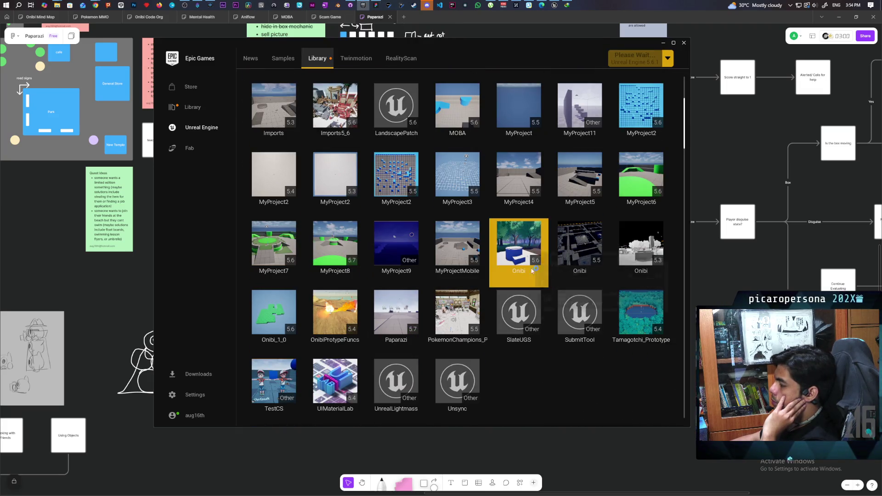
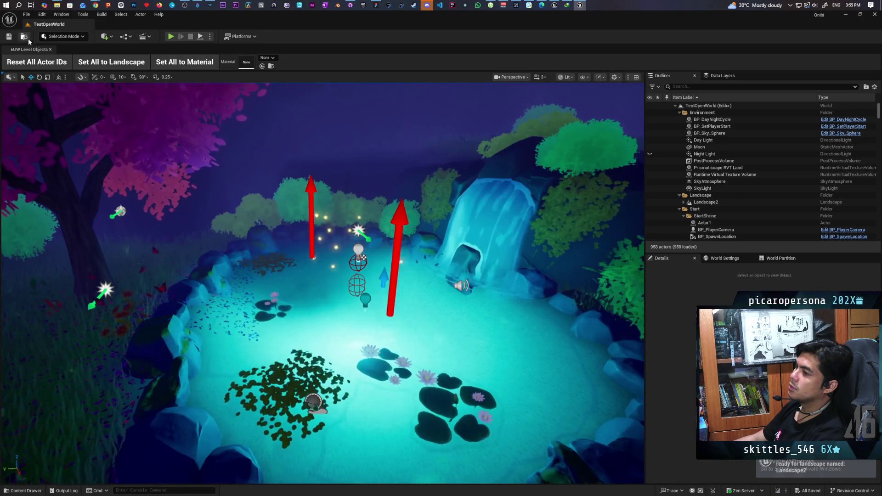
Browse the Content Browser to Levels > Greyboxes and load the TempleMap level.
click(28, 40)
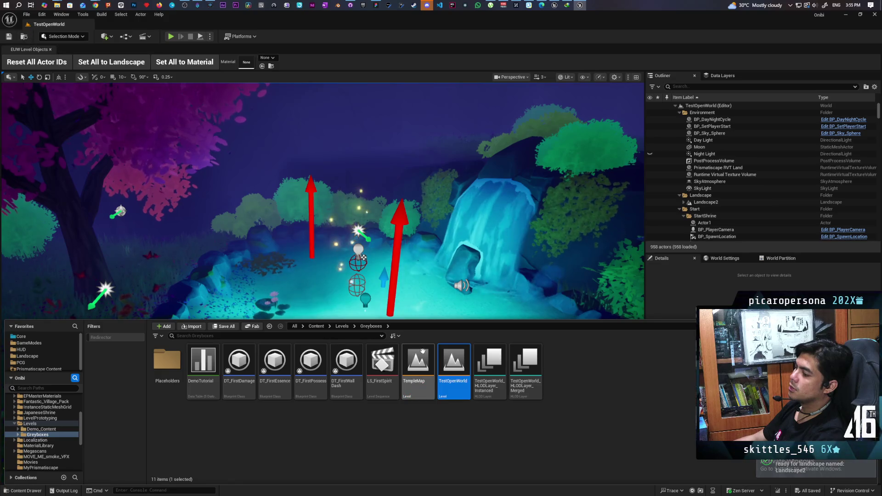
click(349, 327)
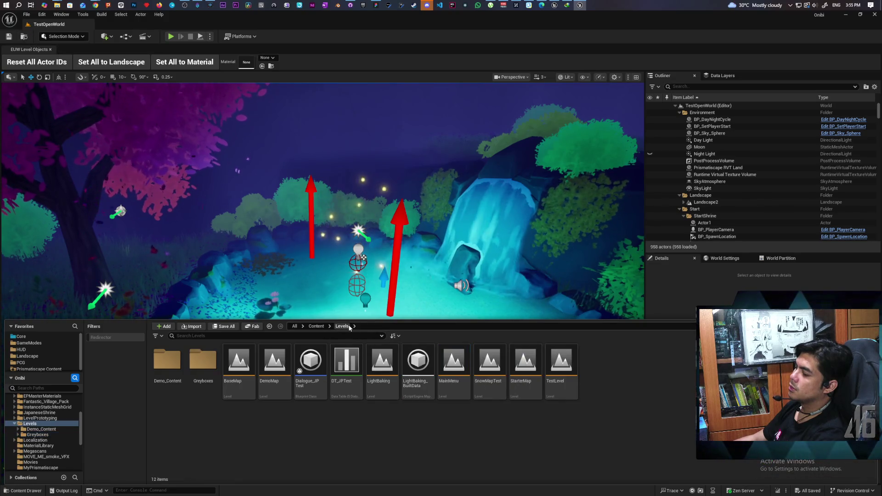
click(270, 326)
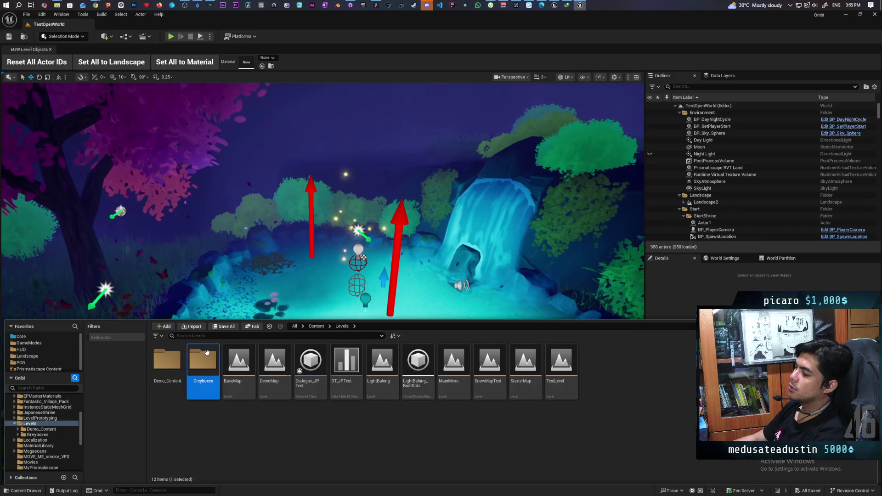
click(419, 371)
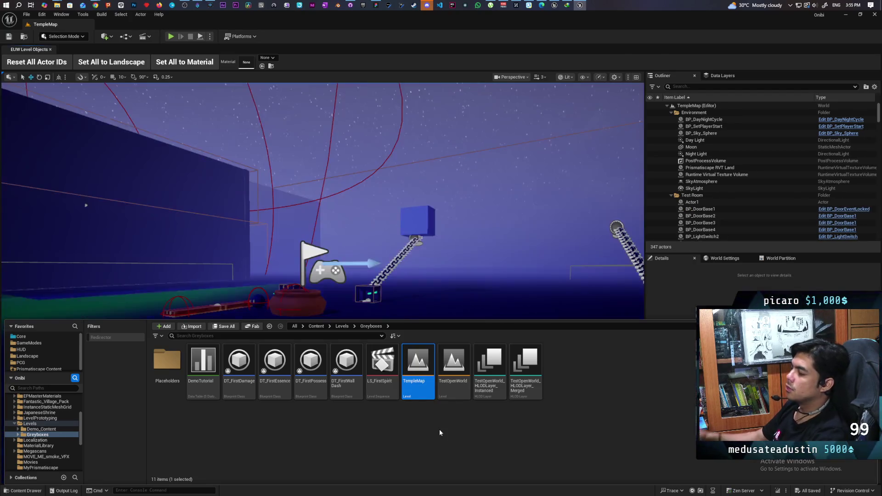
Select the blue table BP_Pushable3 in the viewport and edit its BP_Pushable Blueprint.
mouse_move(349, 276)
mouse_down()
mouse_move(299, 239)
mouse_move(384, 247)
mouse_up()
click(289, 228)
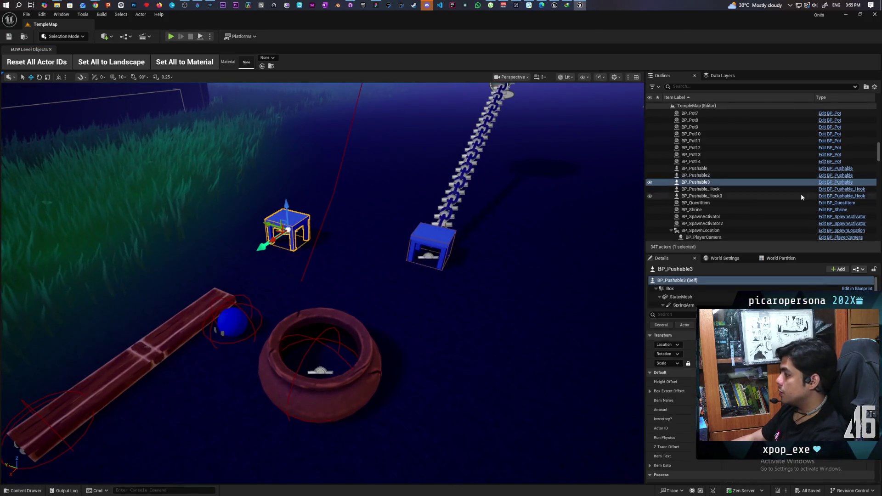
click(833, 183)
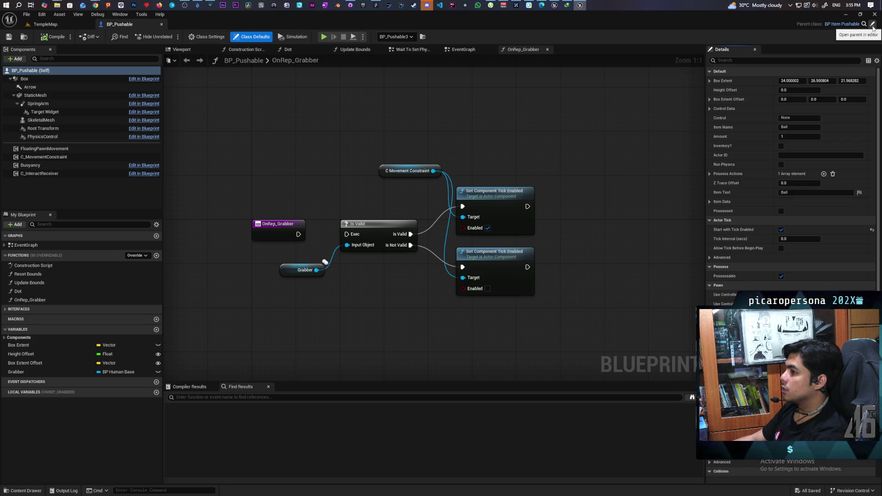
Open the parent BP_Item_Pushable in its Viewport, then reopen BP_Pushable from the Content Browser.
click(873, 28)
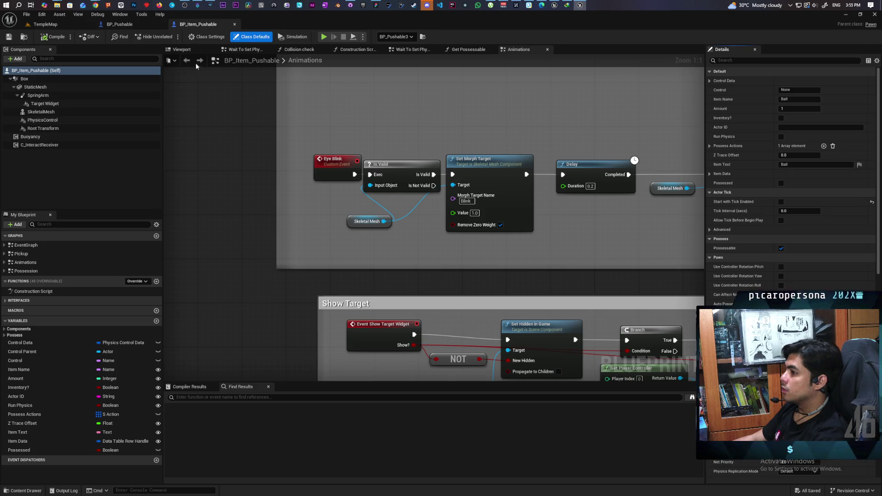
click(189, 49)
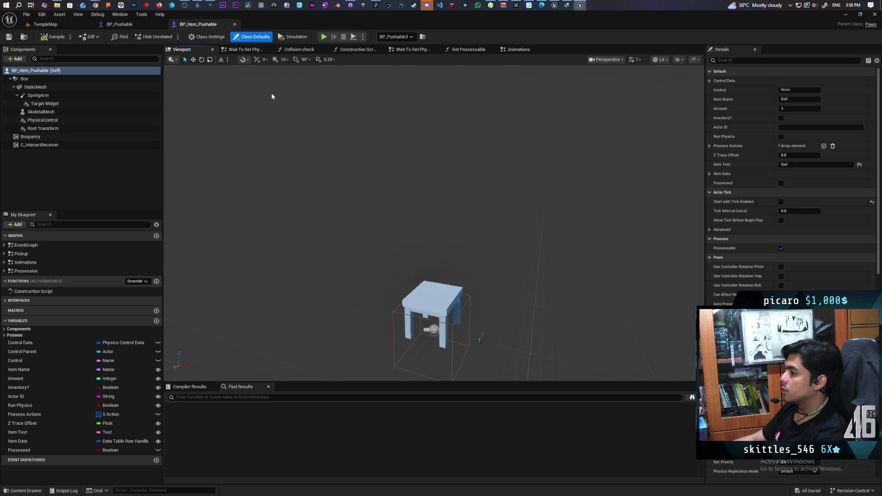
click(20, 41)
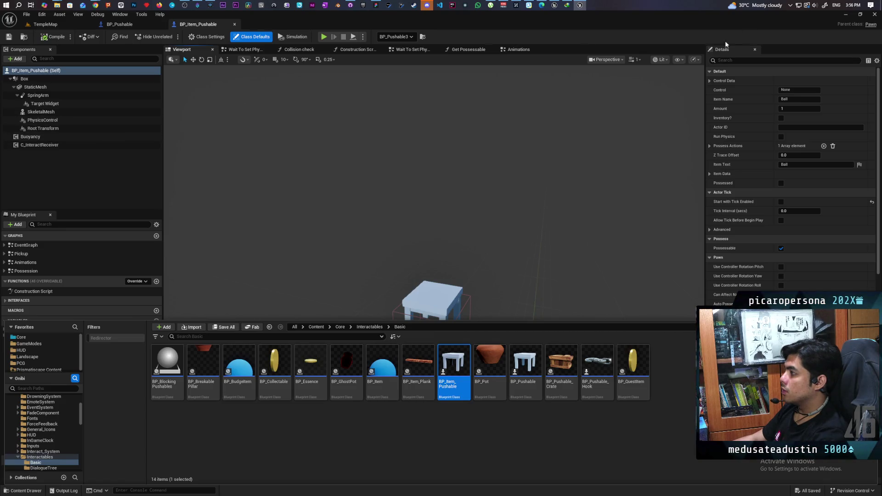
mouse_move(532, 360)
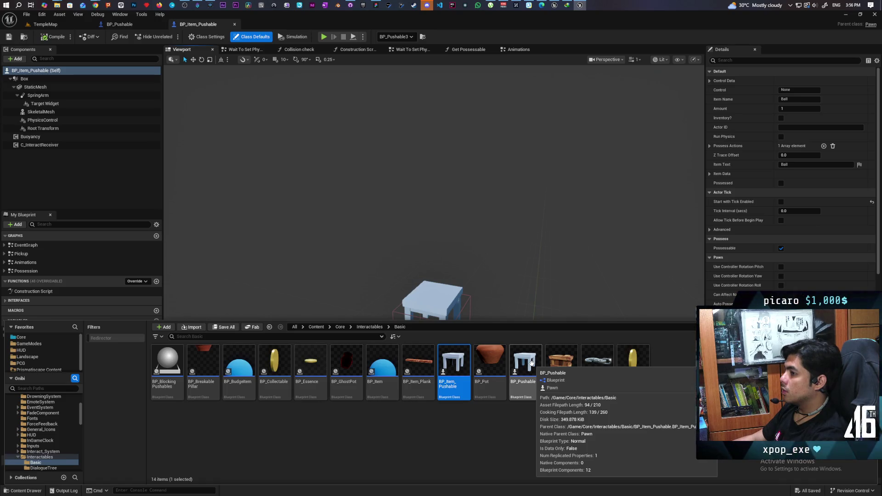
double_click(531, 363)
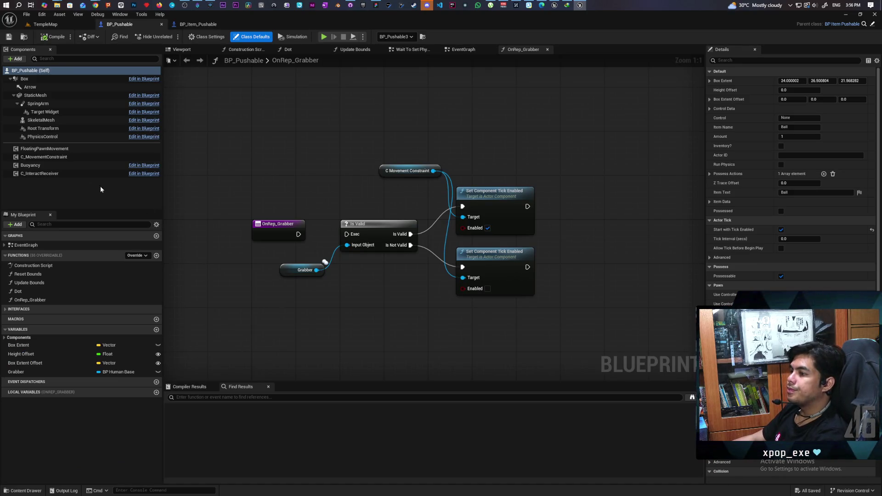
Find references to the FloatingPawnMovement component by class member.
click(55, 159)
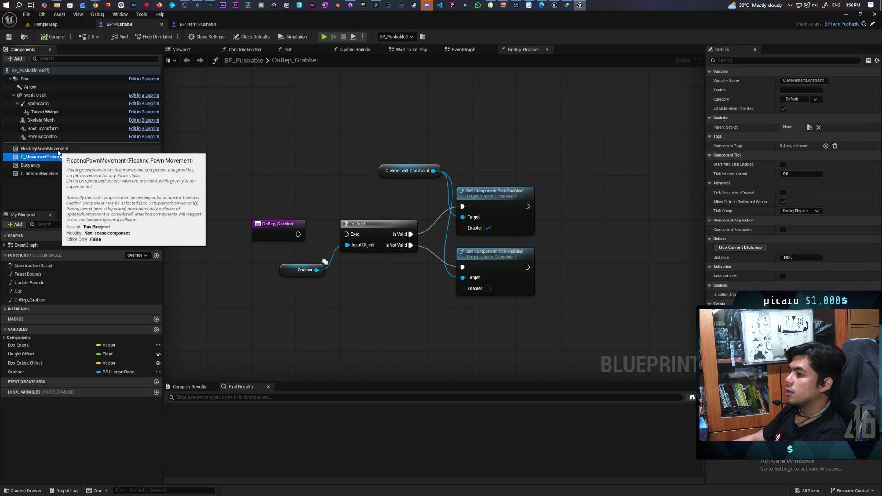
scroll(330, 165, down, 5)
scroll(327, 164, up, 4)
scroll(324, 161, down, 5)
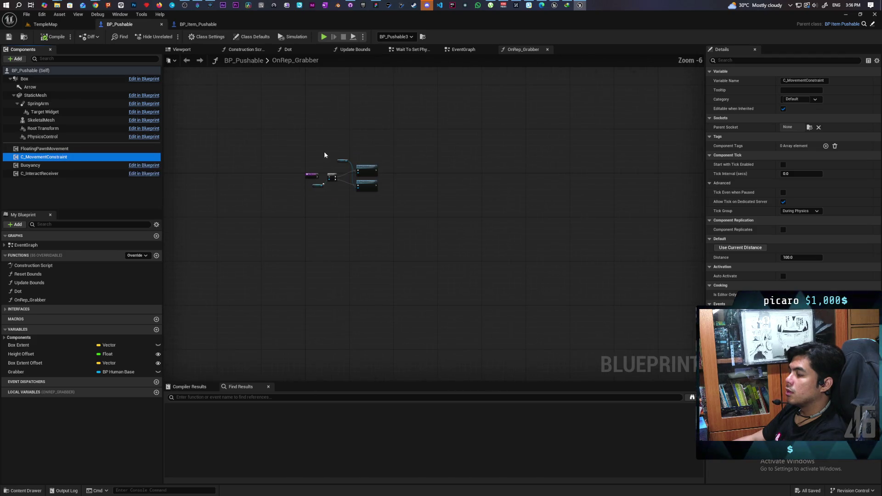
click(46, 149)
right_click(45, 149)
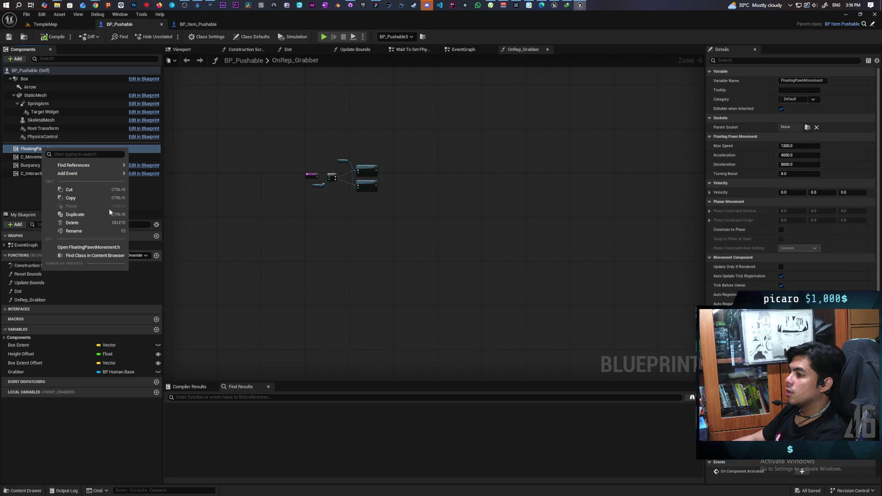
mouse_move(111, 165)
click(161, 182)
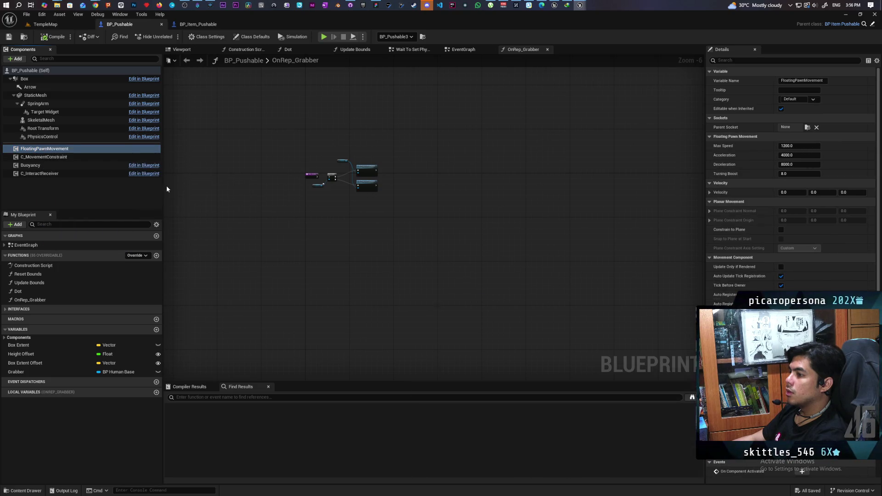
click(744, 282)
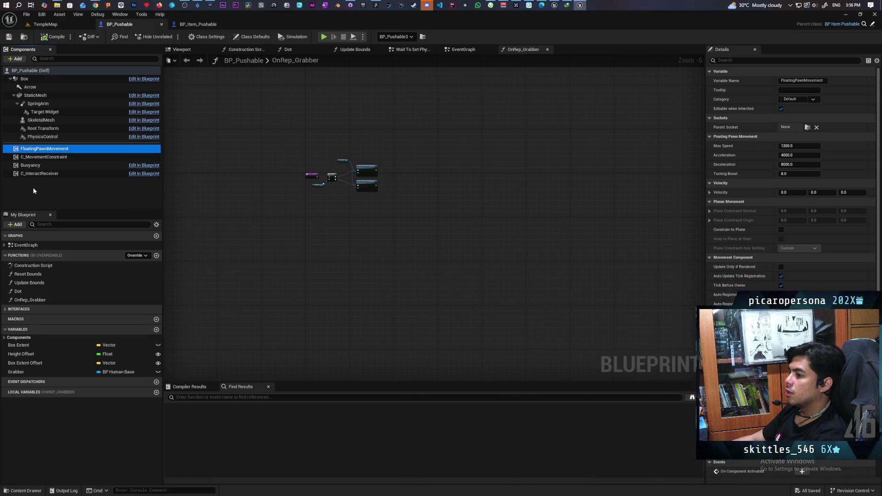
right_click(41, 152)
mouse_move(111, 164)
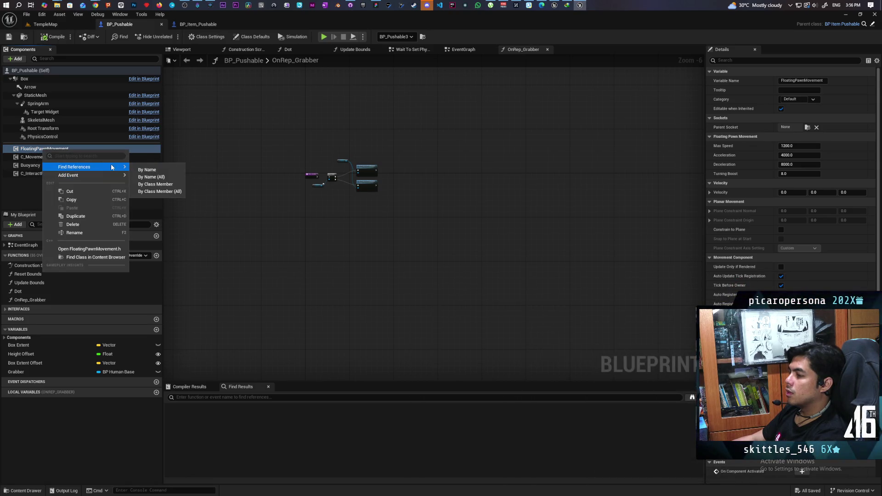
click(172, 188)
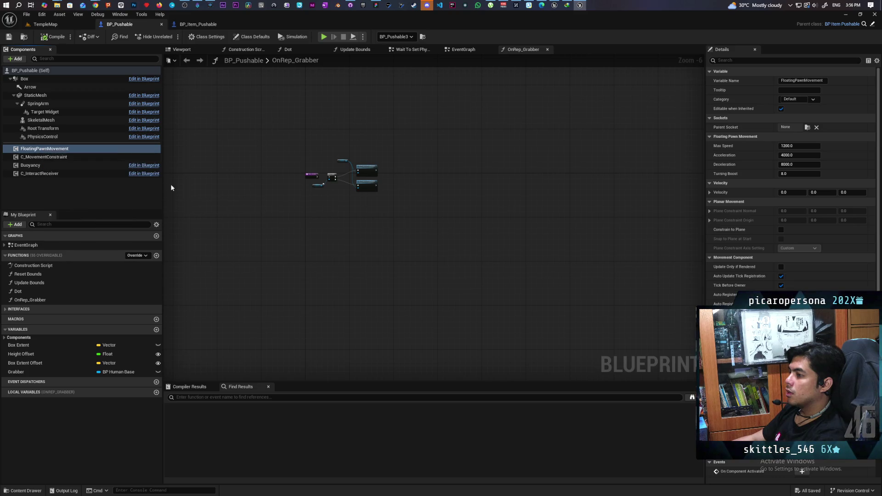
Open the C_MovementConstraint component's Blueprint from its context menu.
click(41, 157)
right_click(43, 159)
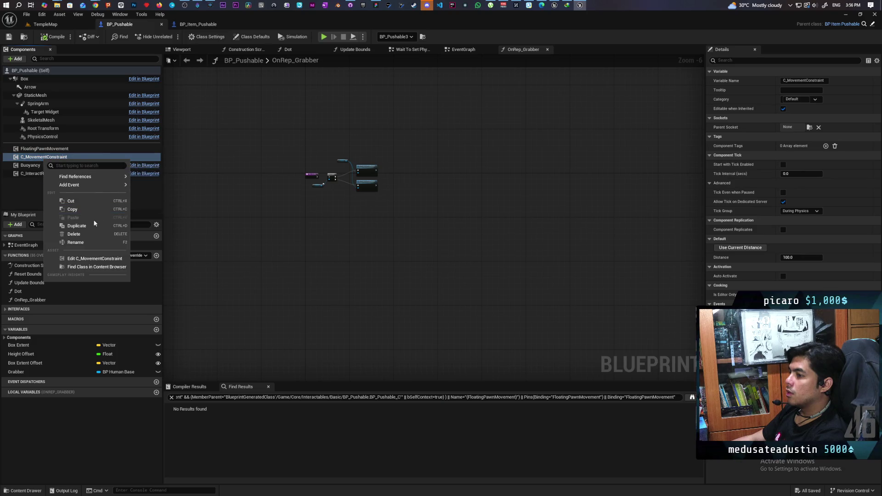
mouse_move(102, 184)
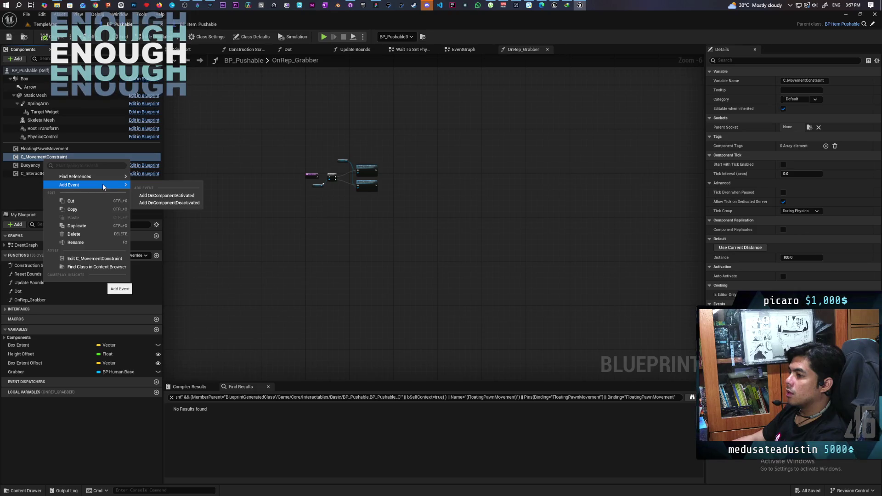
click(98, 259)
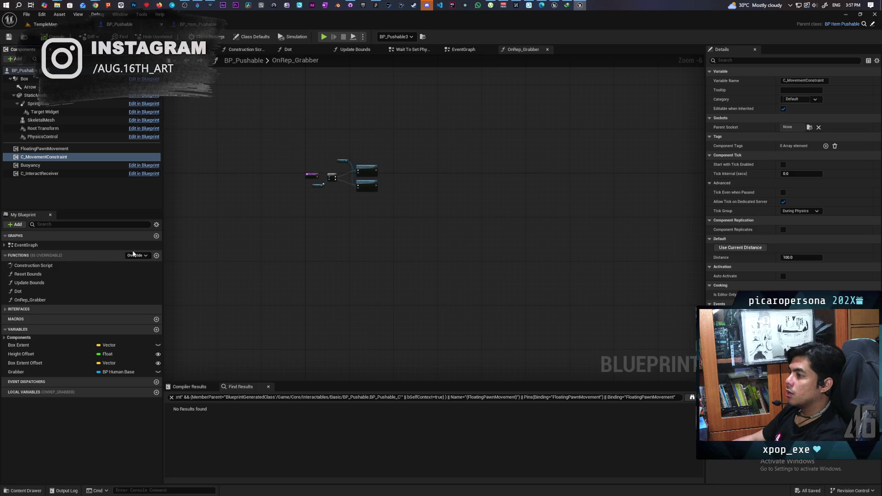
scroll(201, 261, down, 9)
Pan around C_MovementConstraint's EventGraph to inspect the tick logic nodes.
mouse_move(246, 227)
mouse_down()
mouse_move(545, 280)
mouse_move(384, 383)
mouse_move(384, 158)
mouse_up()
scroll(370, 248, up, 10)
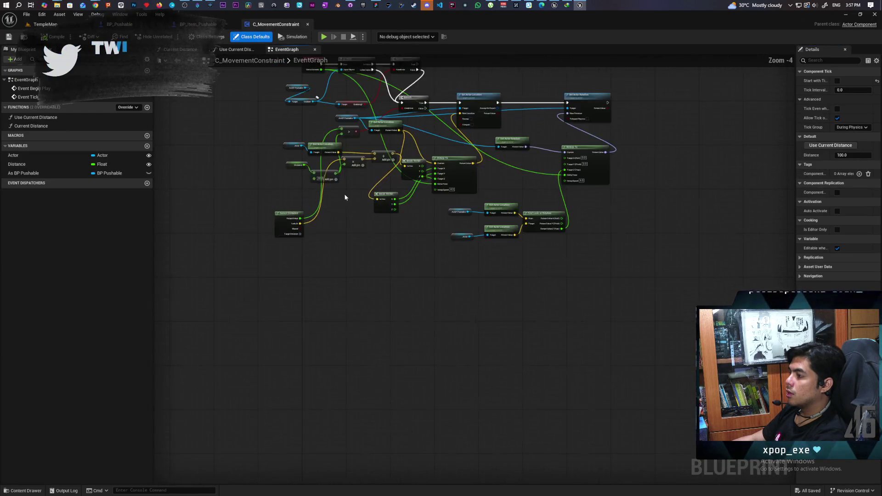
mouse_move(560, 165)
mouse_down()
mouse_move(558, 197)
mouse_move(551, 179)
mouse_up()
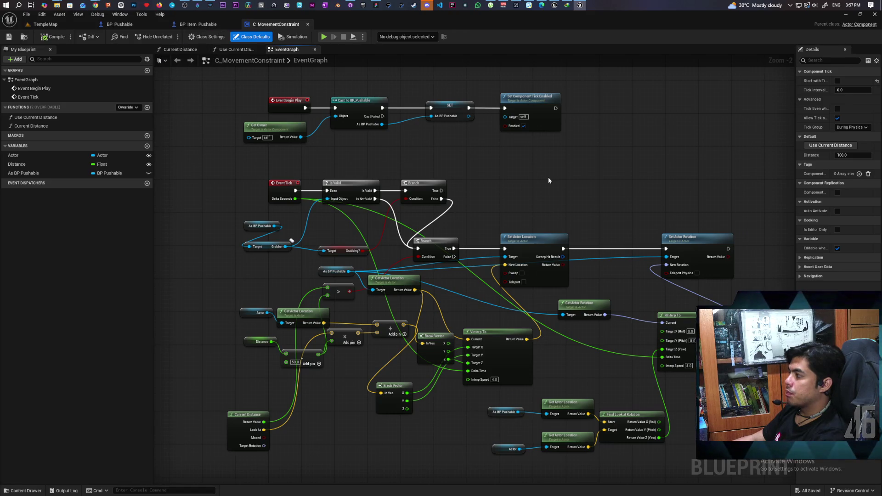
drag(548, 180, 534, 162)
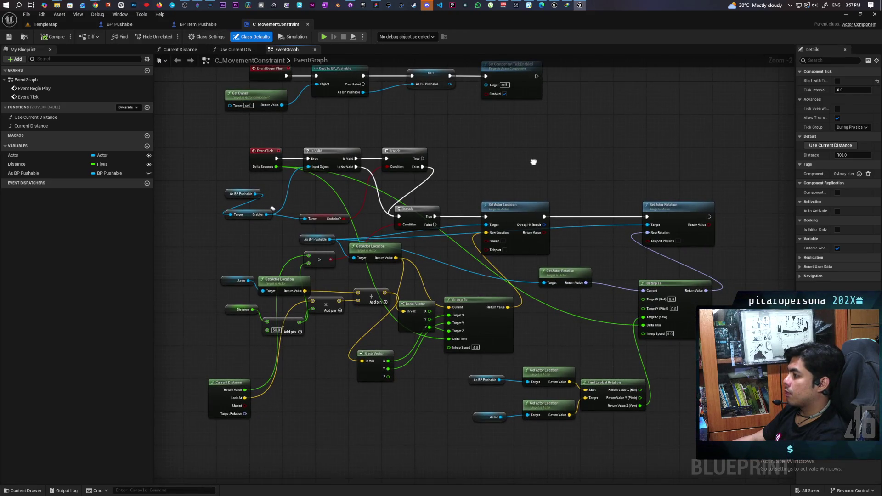
drag(533, 161, 520, 188)
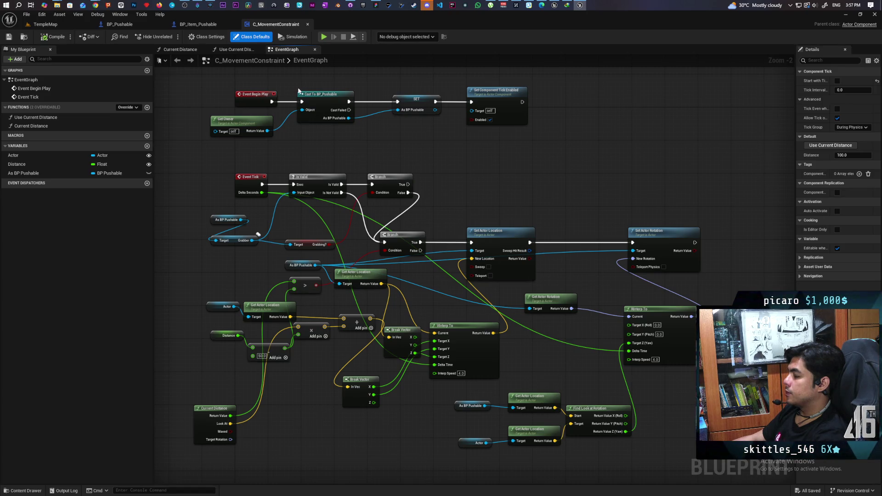
Look at the Use Current Distance function, then switch to BP_Item_Pushable.
click(236, 51)
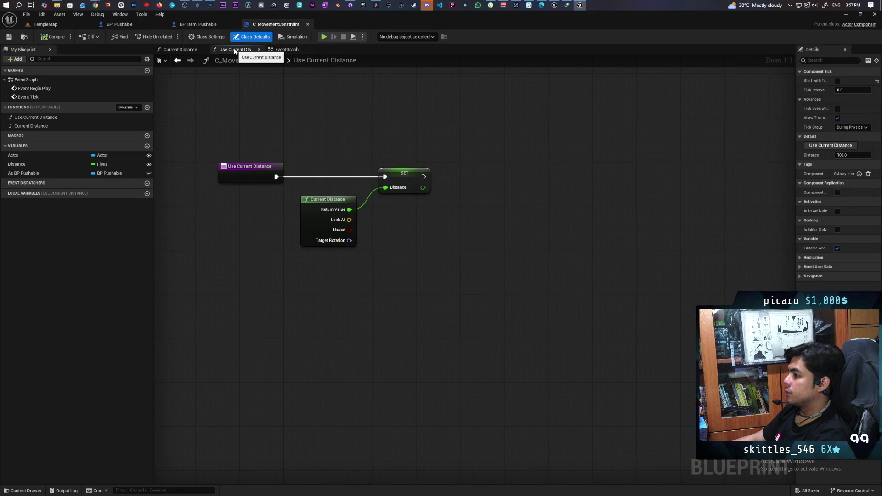
click(286, 50)
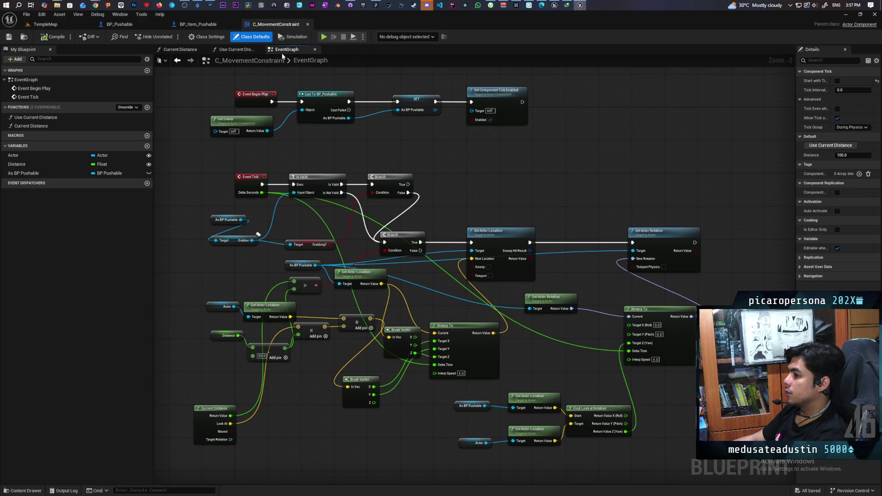
click(235, 50)
click(197, 24)
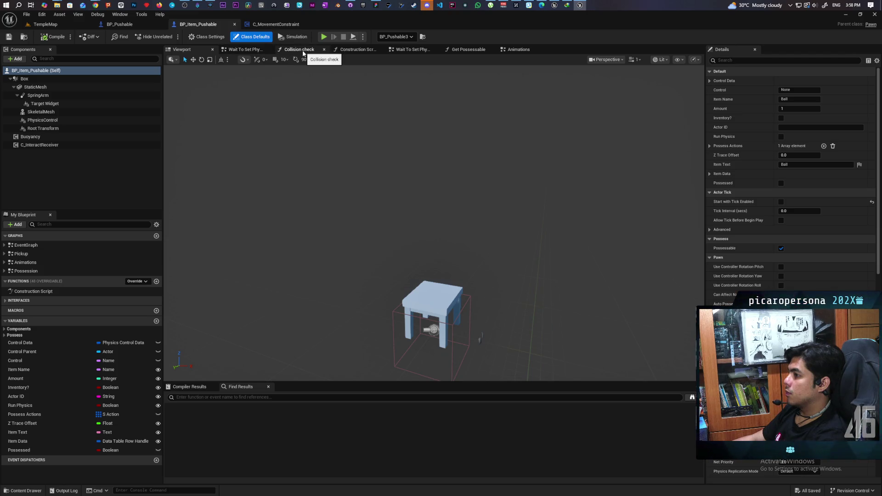
Pan through BP_Pushable's EventGraph release, climbing and Event Tick nodes, then switch to BP_Item_Pushable.
click(276, 25)
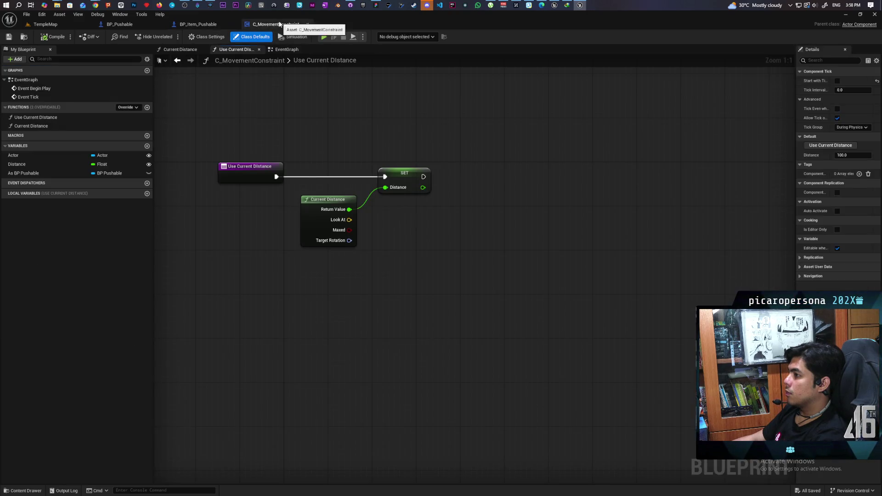
click(120, 24)
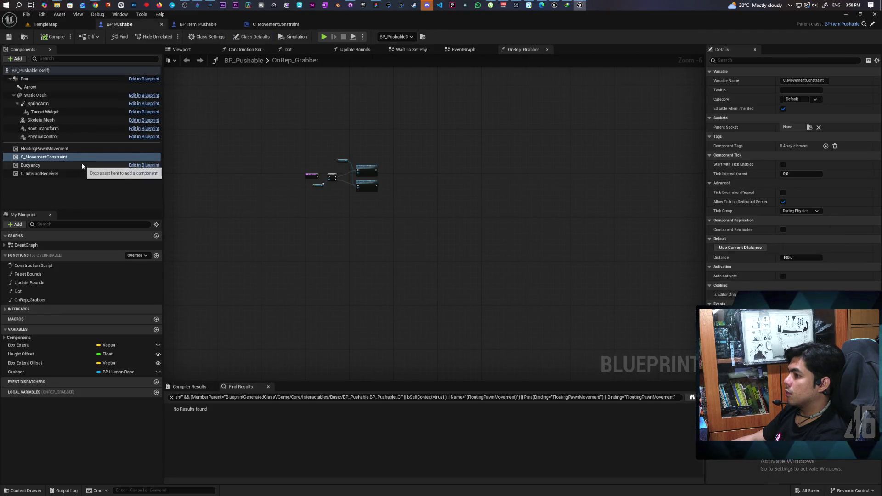
click(464, 49)
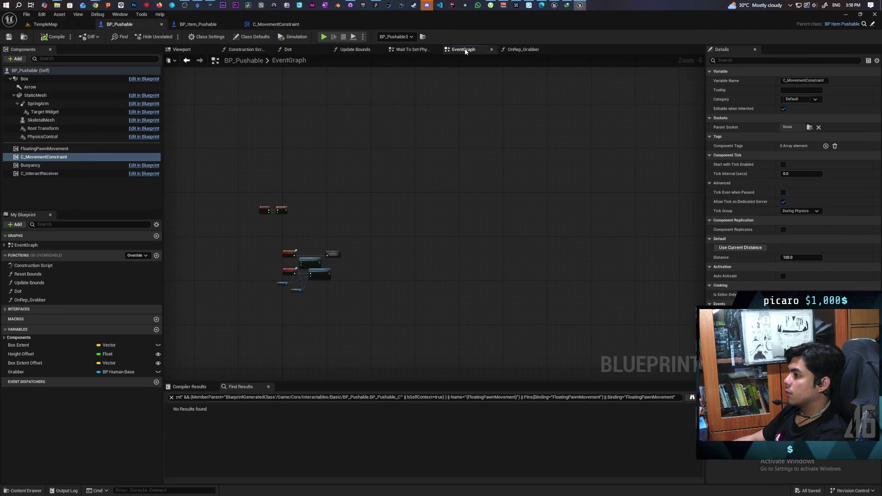
scroll(302, 244, up, 4)
mouse_move(305, 253)
mouse_down()
mouse_move(399, 128)
mouse_move(396, 235)
mouse_move(402, 174)
mouse_up()
scroll(399, 129, up, 1)
scroll(399, 129, down, 1)
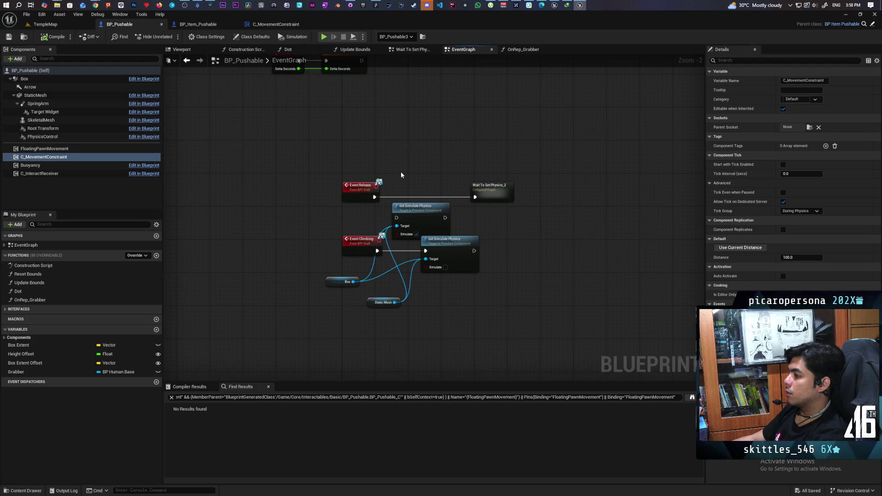
mouse_move(422, 166)
mouse_down()
mouse_move(414, 254)
mouse_move(413, 222)
mouse_up()
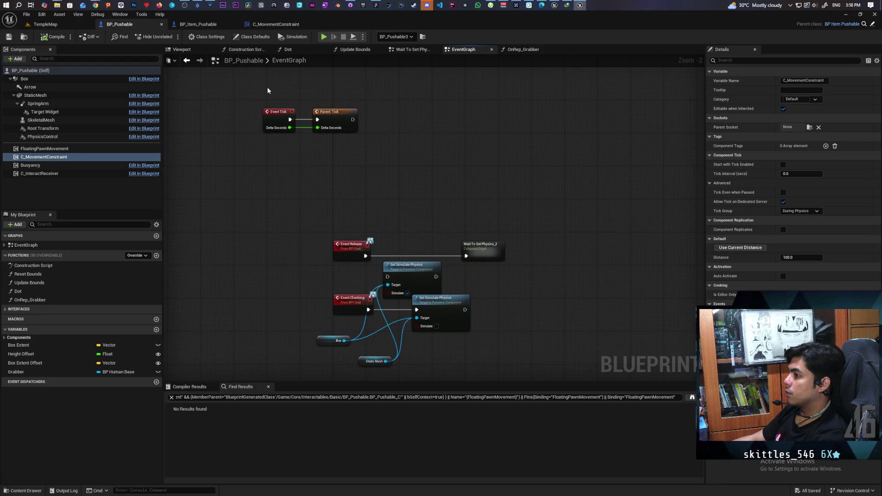
click(195, 24)
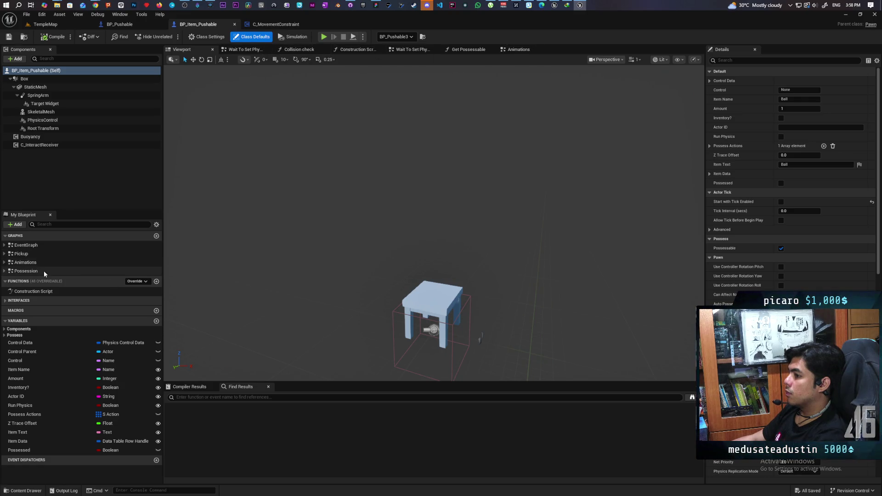
Inspect BP_Item_Pushable's EventGraph, including the Spawned and timer nodes.
double_click(26, 245)
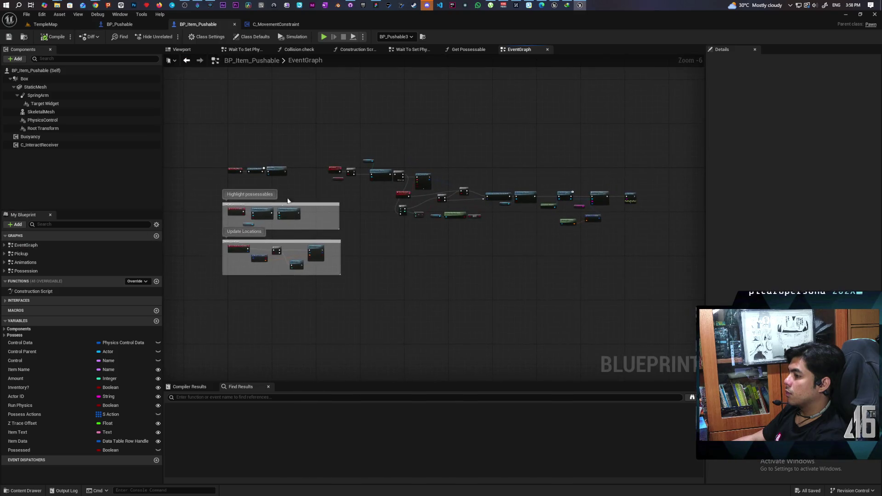
scroll(366, 226, up, 4)
scroll(400, 220, down, 3)
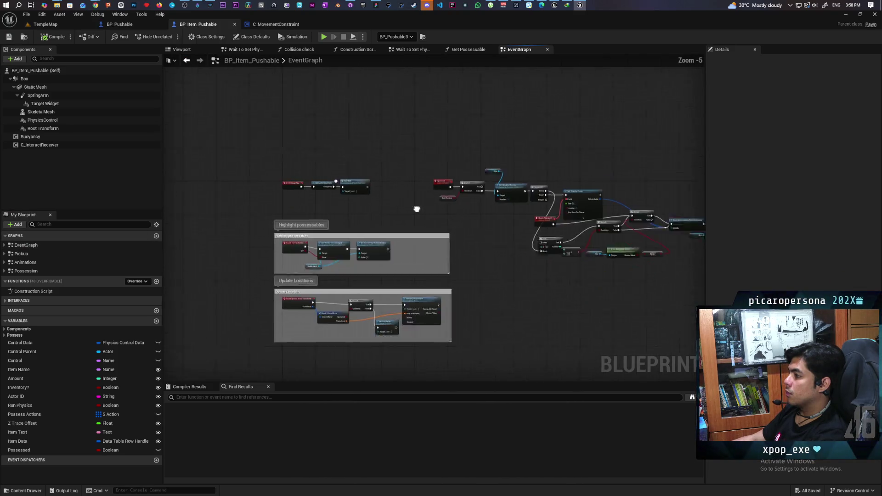
scroll(455, 174, up, 1)
scroll(583, 268, up, 1)
mouse_move(584, 269)
mouse_down()
mouse_move(400, 289)
mouse_move(480, 282)
mouse_move(446, 301)
mouse_move(561, 304)
mouse_move(690, 292)
mouse_up()
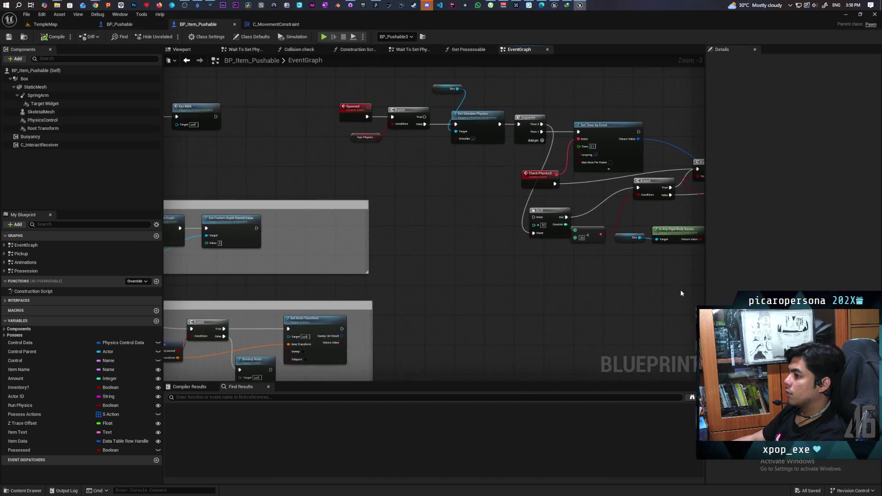
scroll(662, 193, down, 3)
scroll(430, 227, up, 3)
mouse_move(430, 228)
mouse_down()
mouse_move(501, 235)
mouse_move(517, 262)
mouse_move(415, 271)
mouse_up()
scroll(416, 271, up, 1)
scroll(416, 271, down, 3)
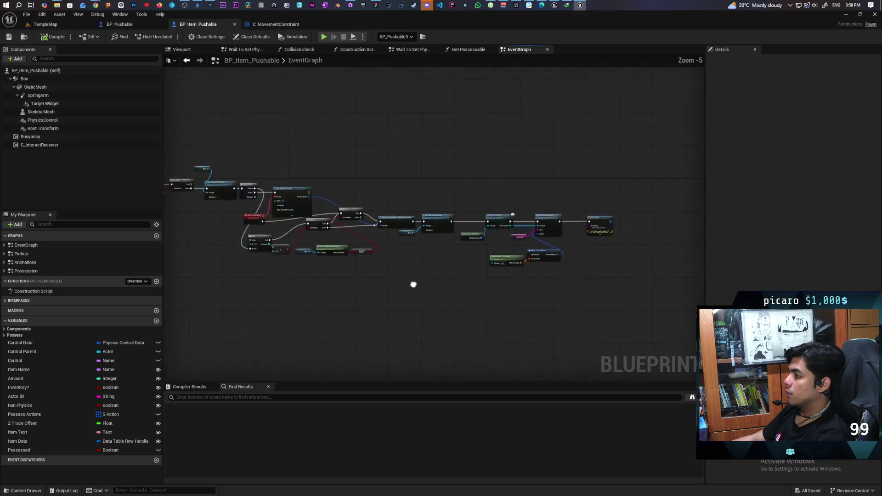
scroll(535, 271, up, 2)
scroll(534, 275, down, 3)
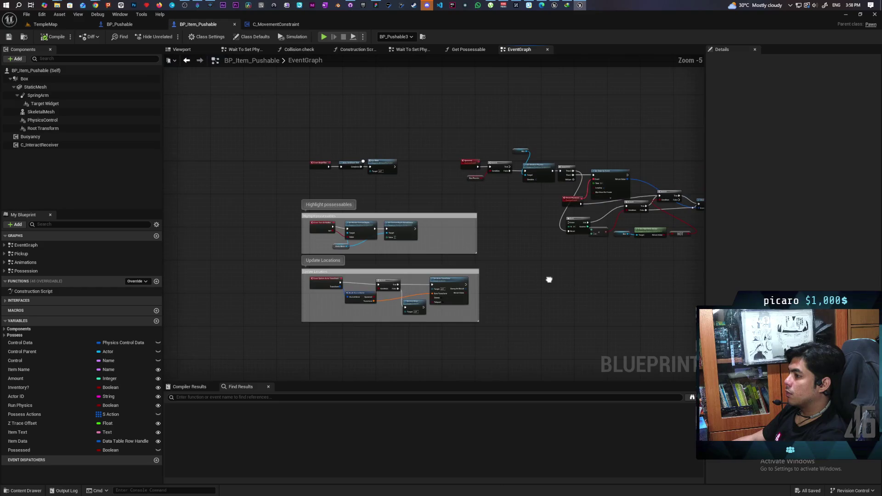
scroll(549, 280, up, 2)
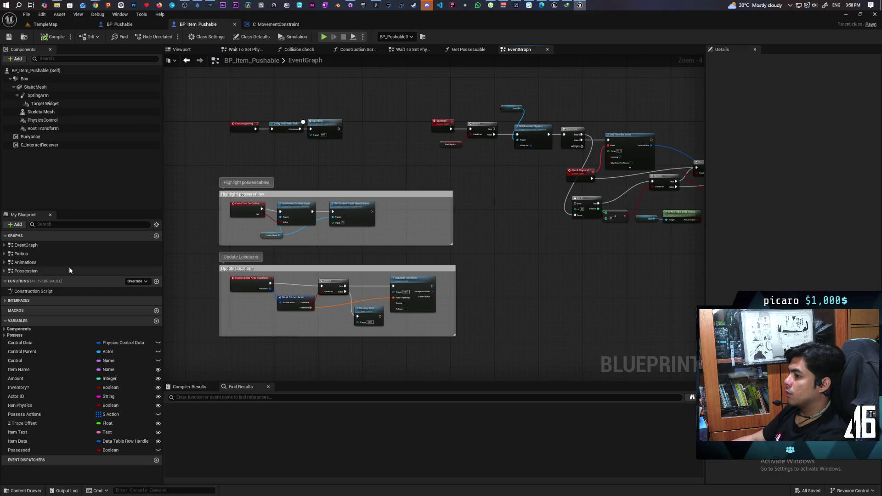
Look across the Animations graph, then return to the TempleMap level.
double_click(45, 263)
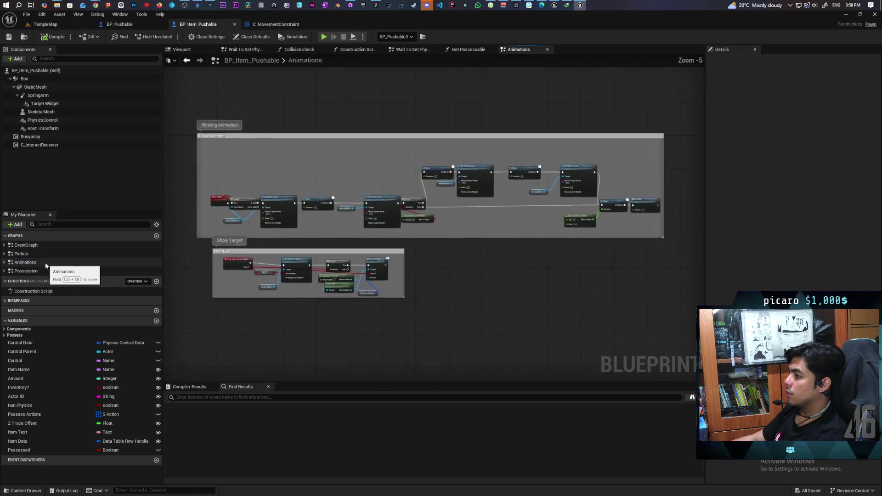
scroll(175, 241, up, 2)
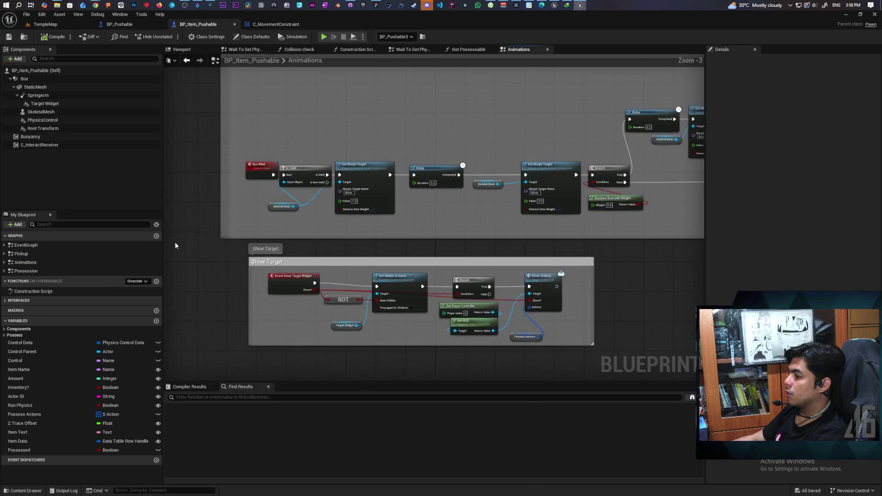
scroll(400, 242, down, 1)
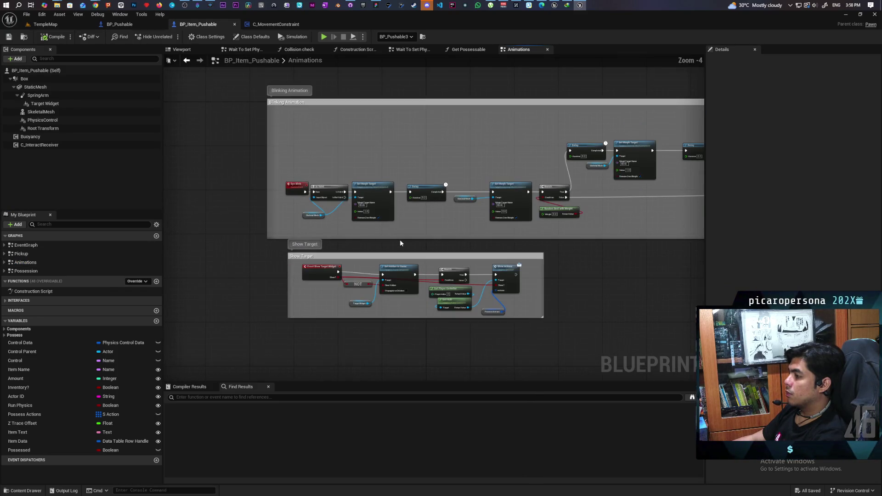
scroll(400, 243, up, 1)
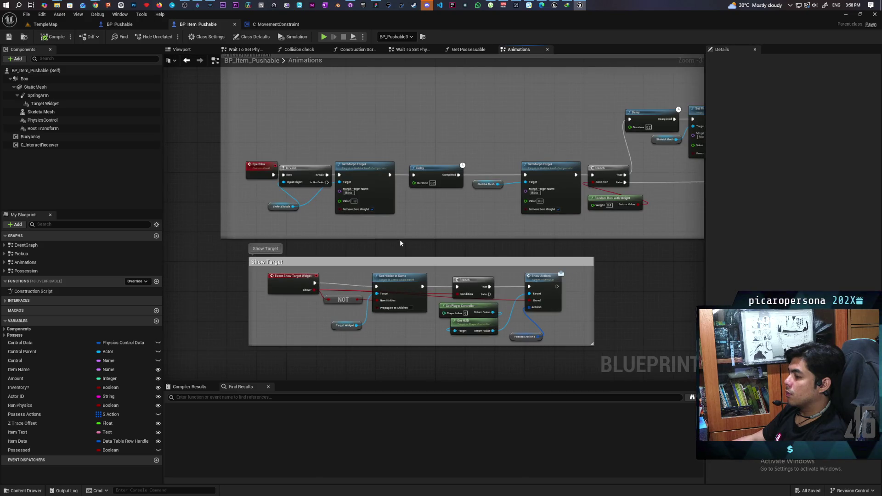
scroll(400, 242, down, 2)
mouse_move(400, 243)
mouse_down()
mouse_move(570, 248)
mouse_move(552, 248)
mouse_up()
click(45, 24)
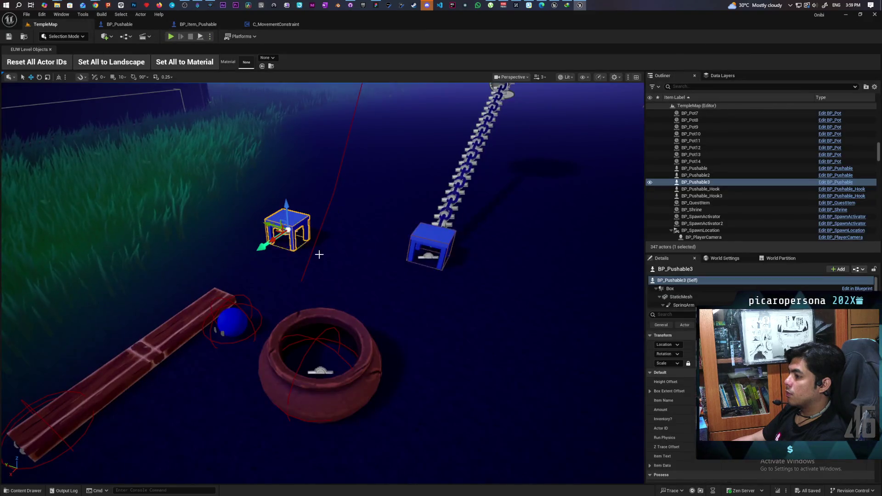
Open the BP_Boy Blueprint from Core > Characters in the Content Drawer.
key(ctrl+space)
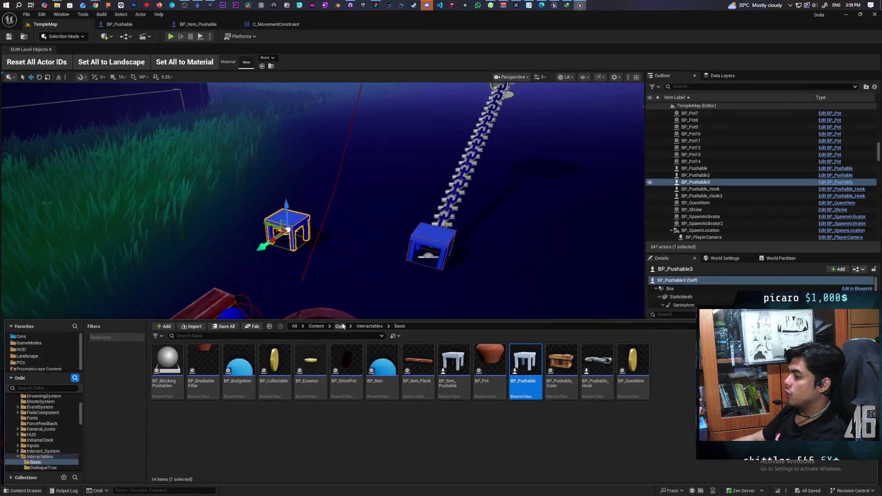
click(341, 325)
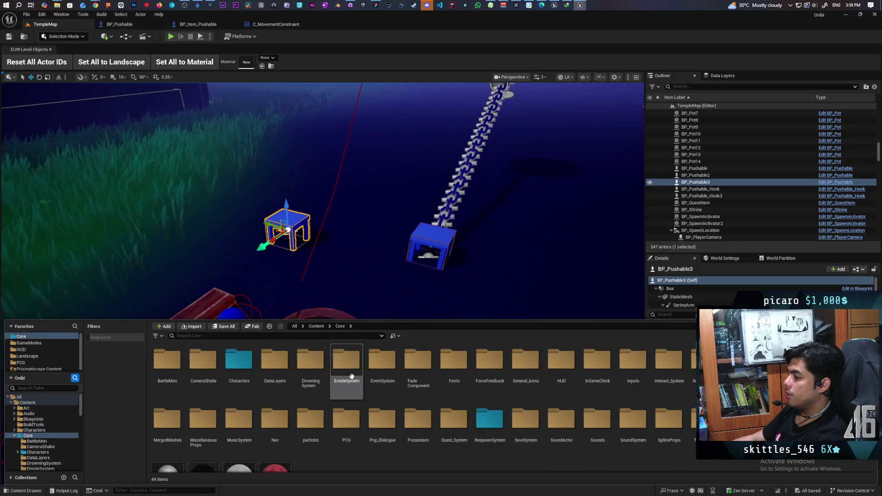
double_click(239, 360)
click(278, 362)
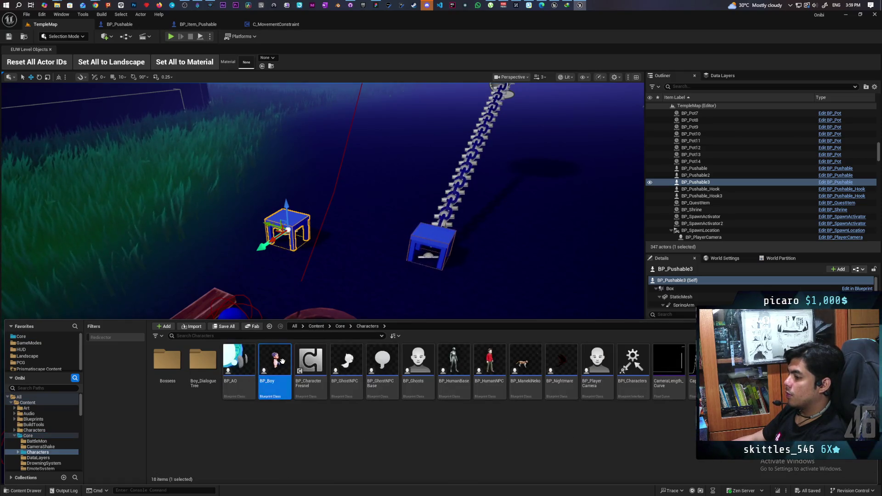
double_click(282, 361)
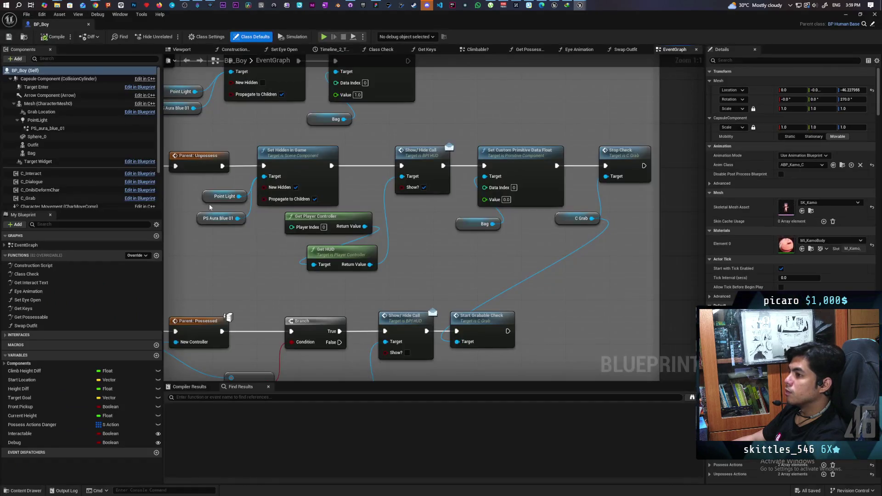
Edit BP_Boy's C_Grab component and dock its editor beside the other tabs.
scroll(89, 175, down, 2)
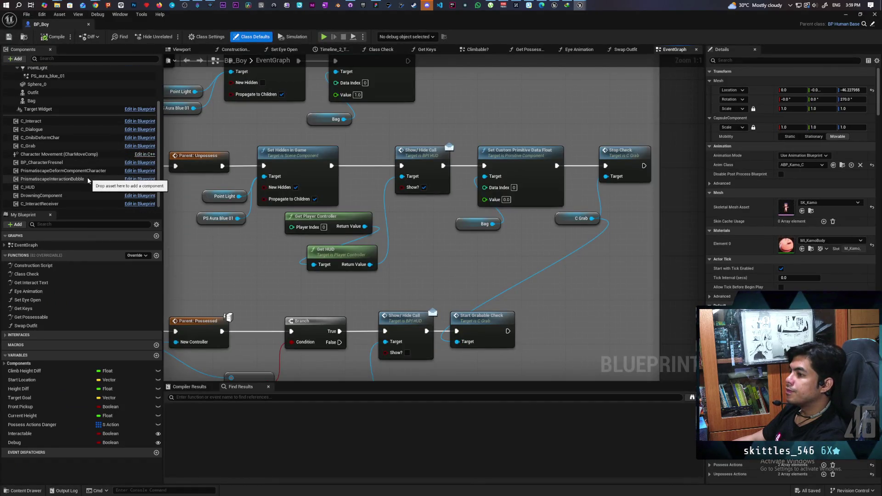
right_click(43, 148)
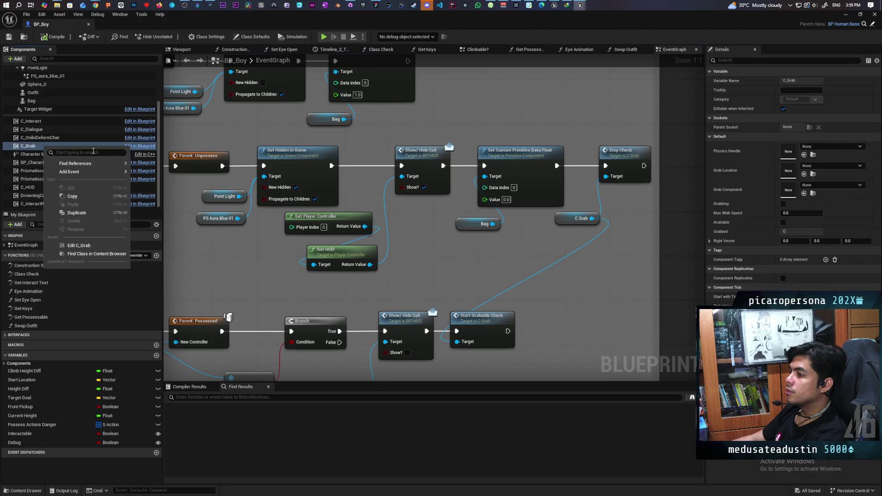
click(87, 244)
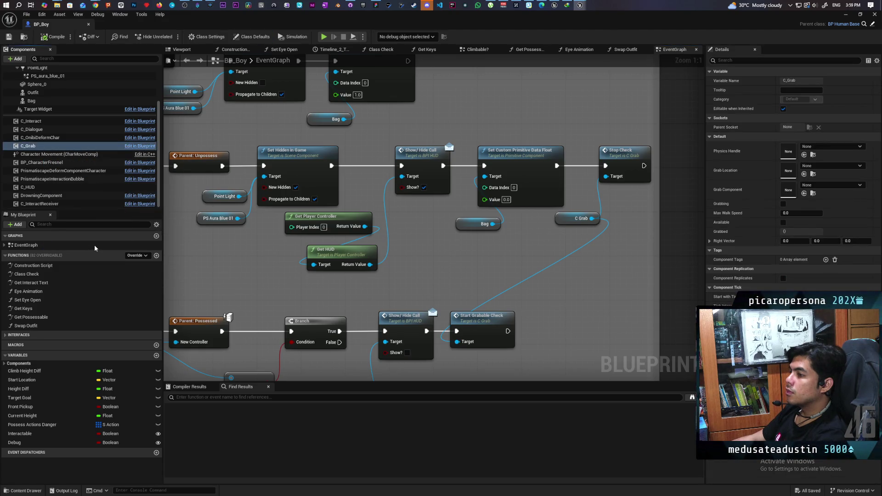
mouse_move(41, 24)
mouse_down()
mouse_move(76, 75)
mouse_move(387, 27)
mouse_up()
click(330, 25)
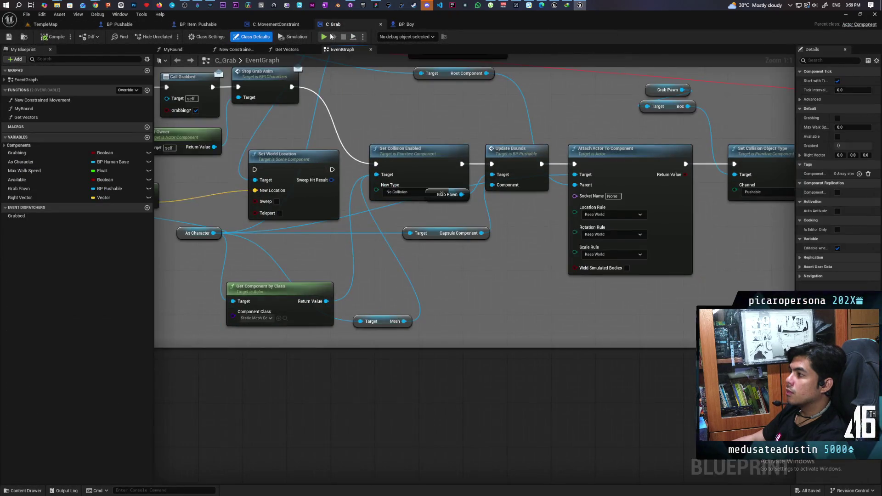
Drag the Input comment's corner in C_Grab's EventGraph to enclose the rotation math nodes.
scroll(325, 223, down, 8)
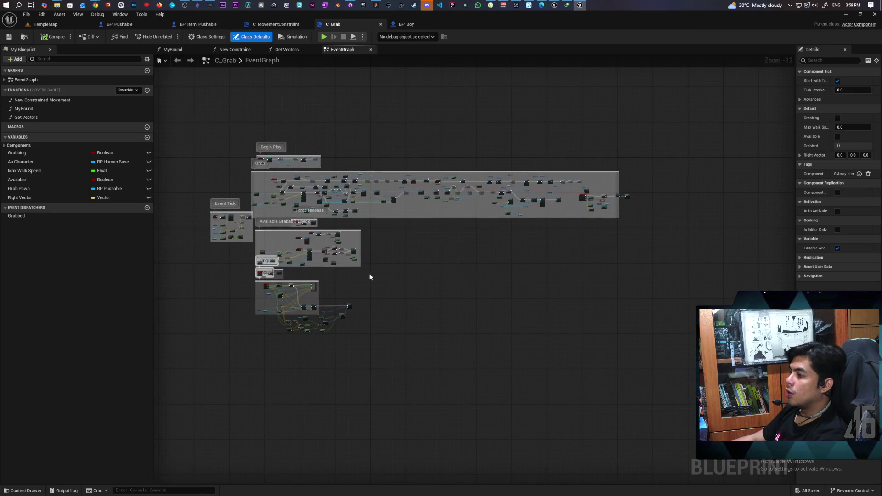
drag(371, 274, 465, 223)
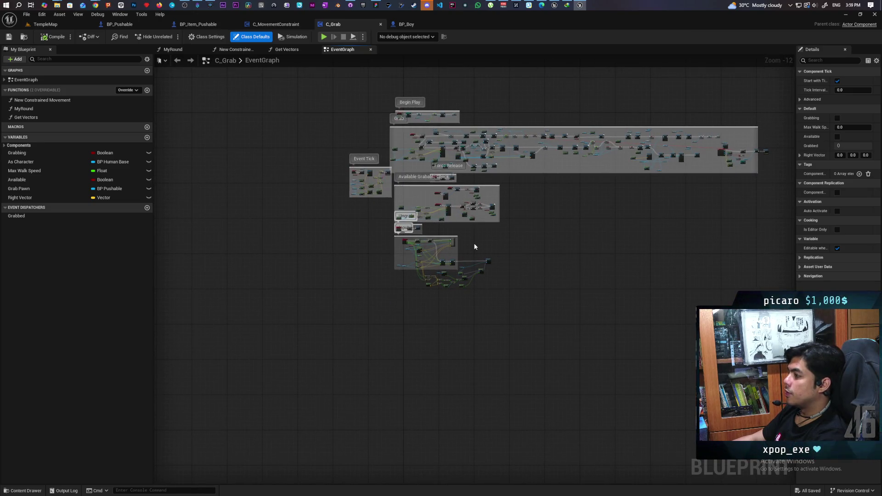
scroll(476, 247, up, 9)
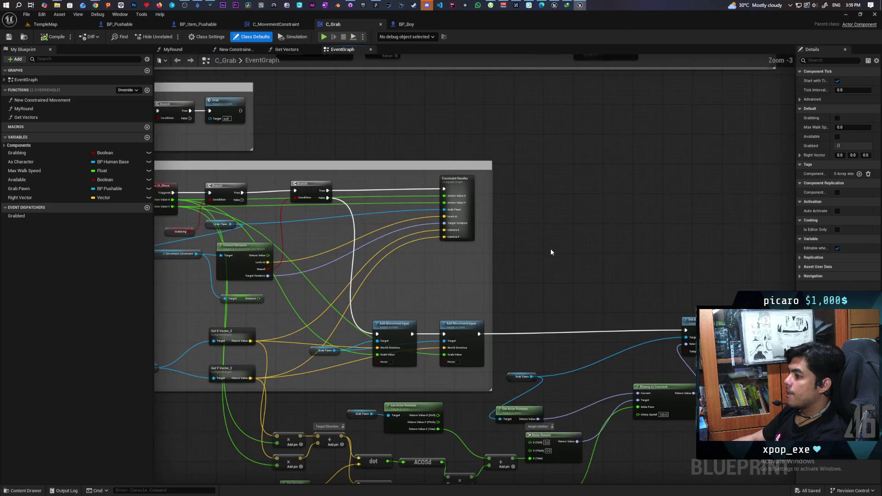
scroll(630, 233, down, 3)
scroll(633, 234, up, 3)
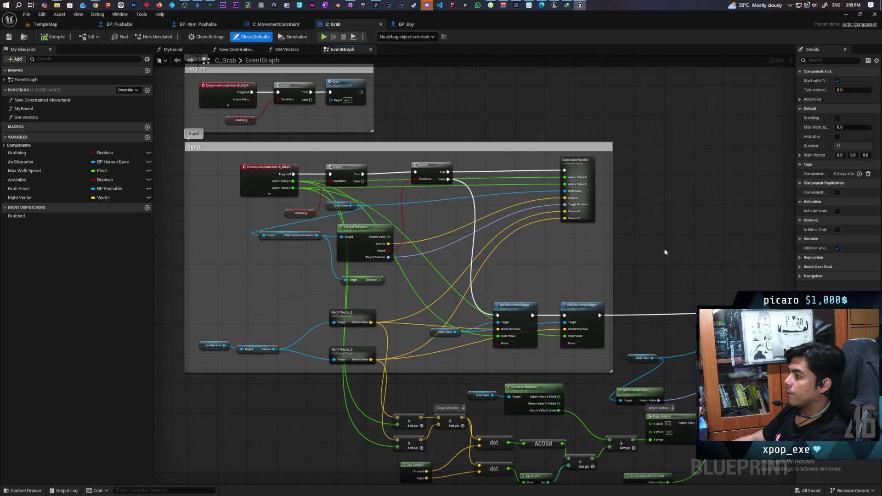
scroll(663, 248, down, 1)
drag(663, 248, 593, 164)
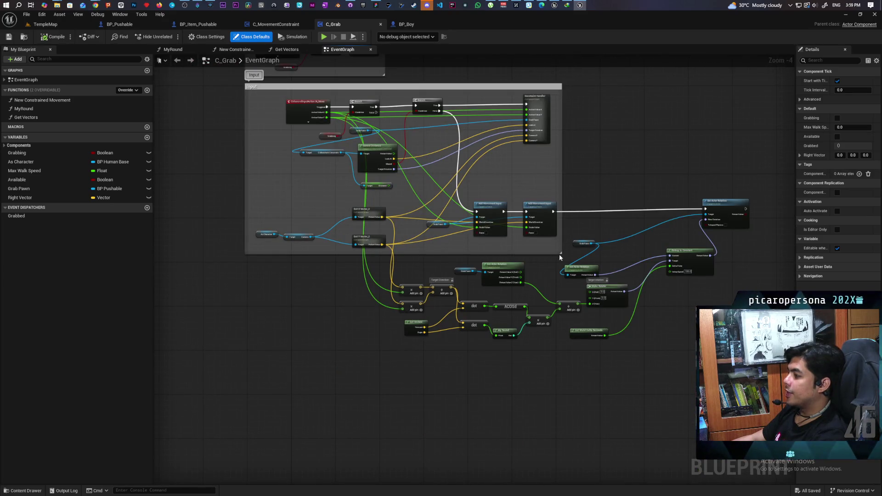
drag(580, 260, 791, 396)
scroll(553, 271, up, 2)
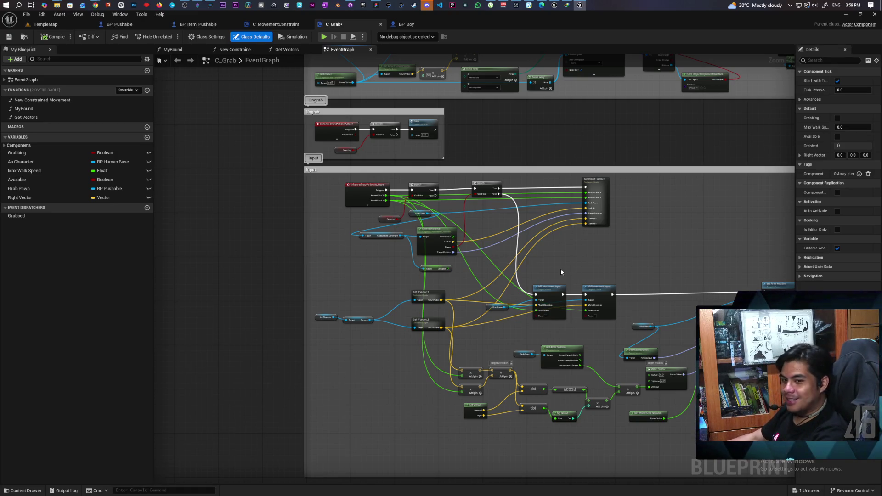
scroll(569, 210, up, 2)
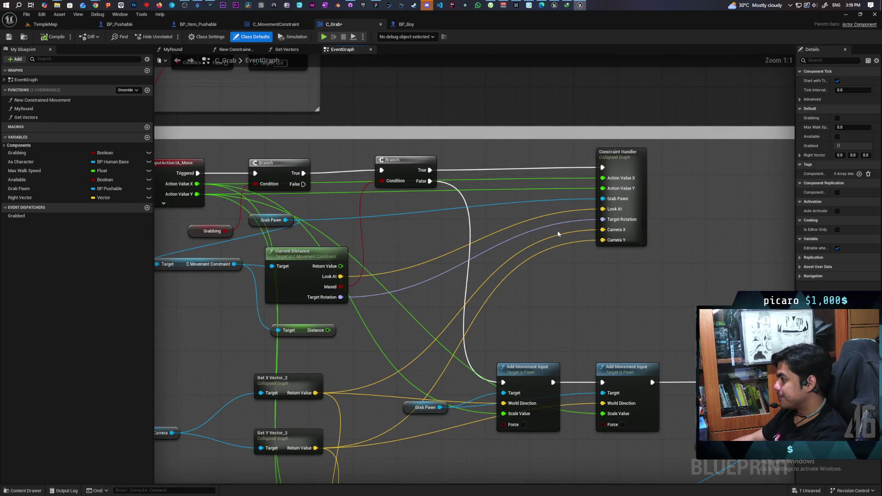
mouse_move(552, 238)
mouse_down()
mouse_move(580, 275)
mouse_move(652, 317)
mouse_up()
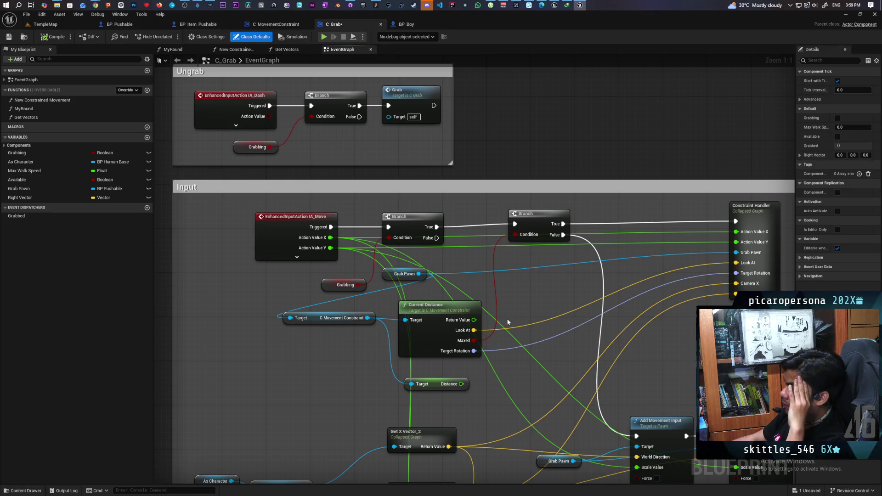
mouse_move(536, 299)
mouse_down()
mouse_move(556, 343)
mouse_move(589, 318)
mouse_move(569, 341)
mouse_move(473, 324)
mouse_up()
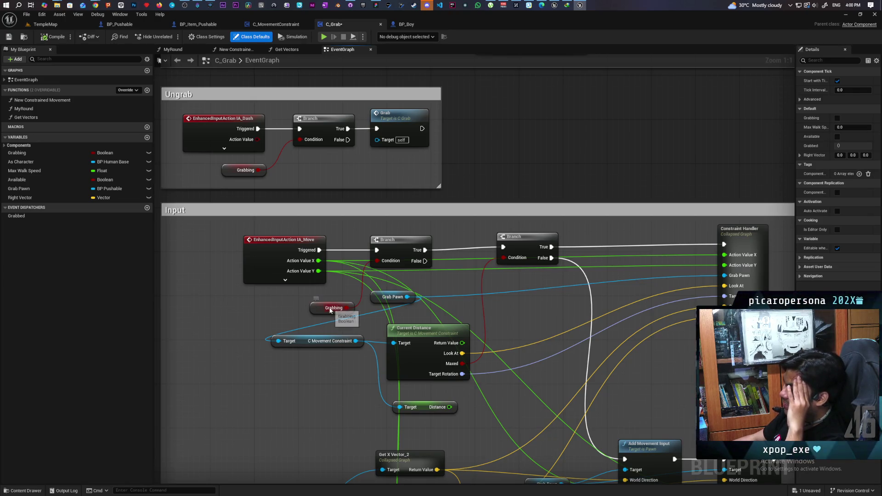
mouse_move(559, 332)
mouse_down()
mouse_move(514, 233)
mouse_move(513, 239)
mouse_up()
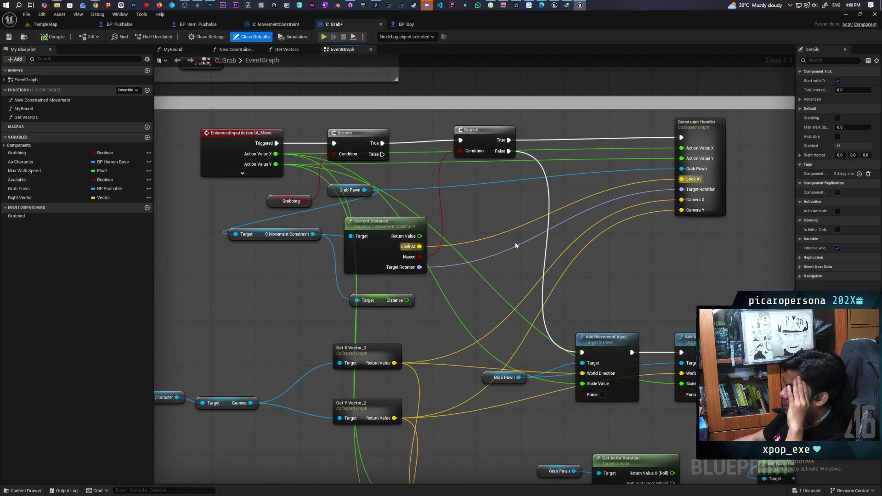
drag(601, 327, 449, 245)
mouse_move(596, 225)
mouse_down()
mouse_move(461, 213)
mouse_move(603, 205)
mouse_move(697, 217)
mouse_move(713, 254)
mouse_move(664, 237)
mouse_move(670, 271)
mouse_move(697, 256)
mouse_move(689, 258)
mouse_up()
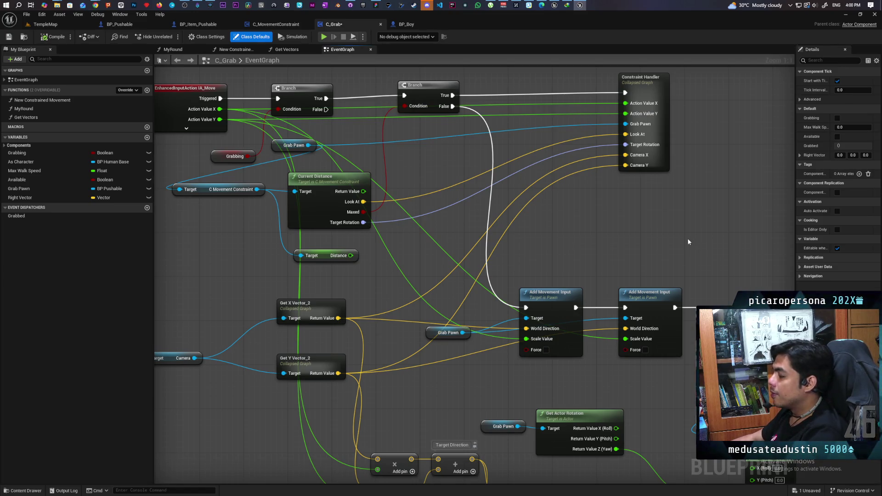
click(844, 18)
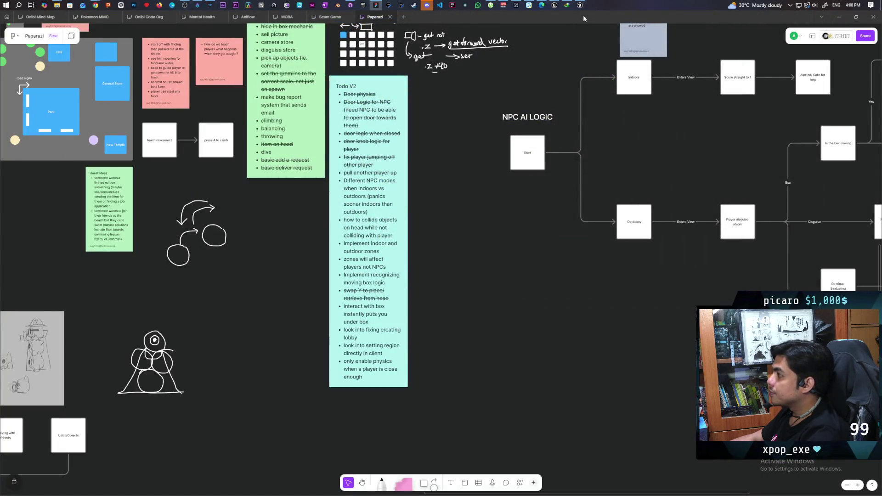
click(581, 8)
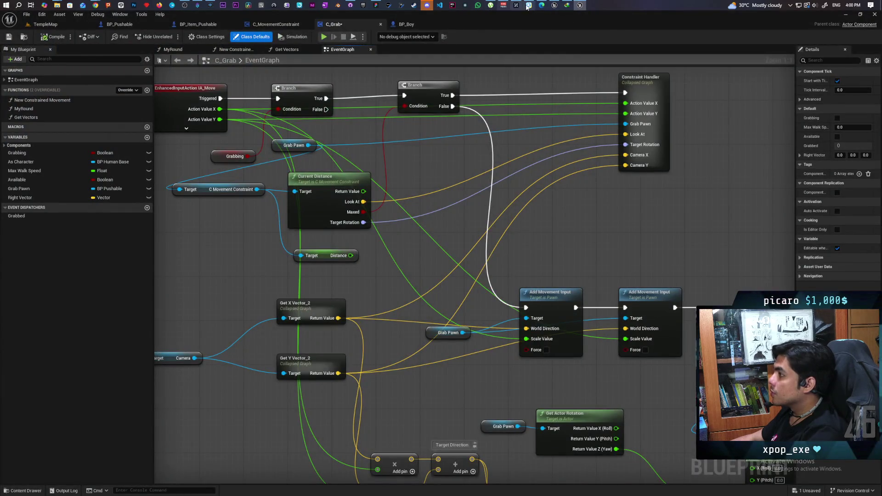
click(555, 6)
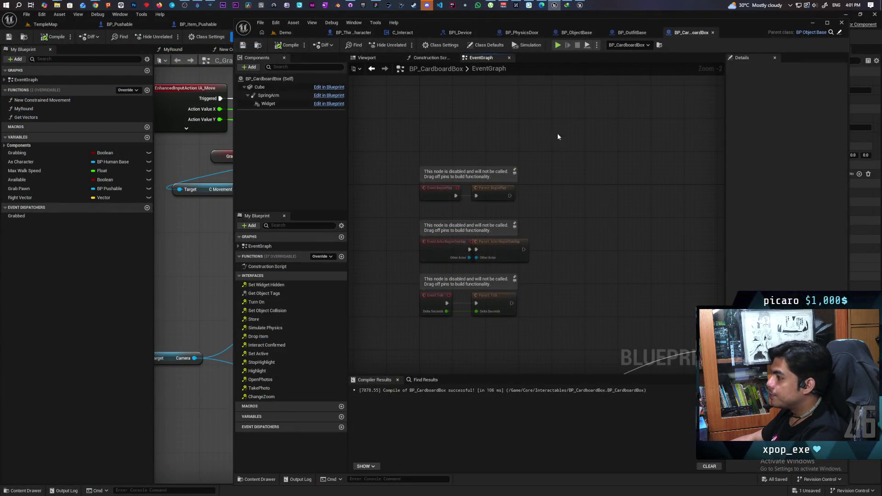
In BP_ThirdPersonCharacter, pan to the IA_Move input nodes and open the Move function graph.
click(352, 32)
scroll(469, 273, down, 5)
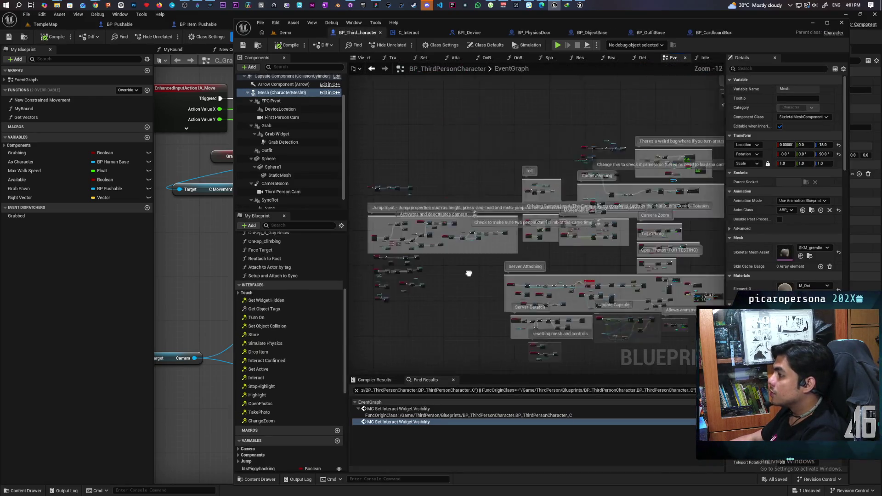
scroll(469, 273, up, 5)
scroll(465, 189, up, 2)
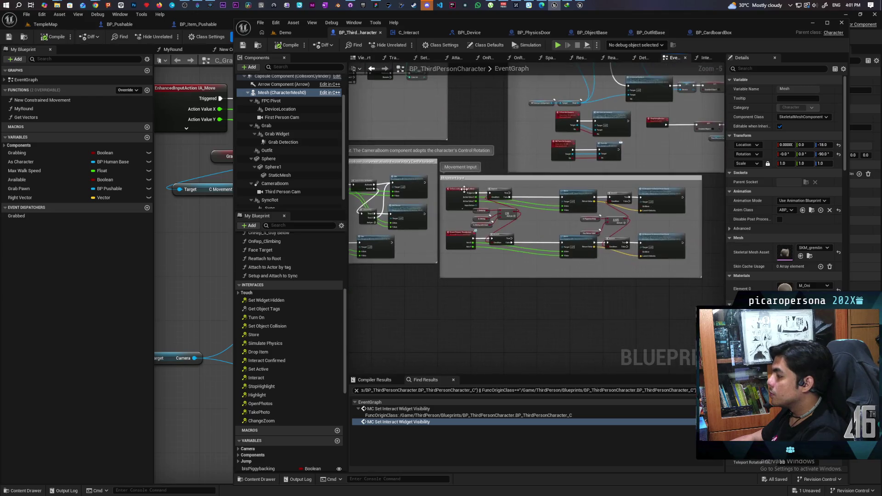
scroll(464, 190, up, 3)
drag(602, 200, 473, 180)
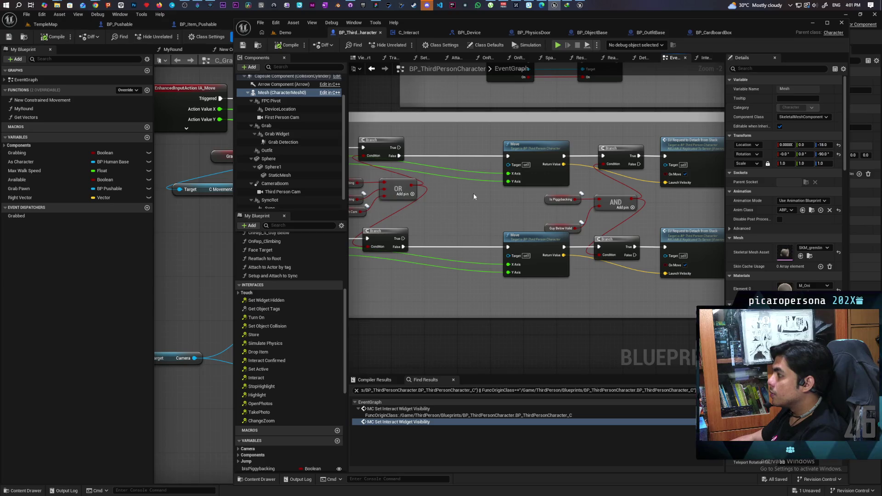
mouse_move(479, 220)
mouse_down()
mouse_move(622, 238)
mouse_move(458, 236)
mouse_up()
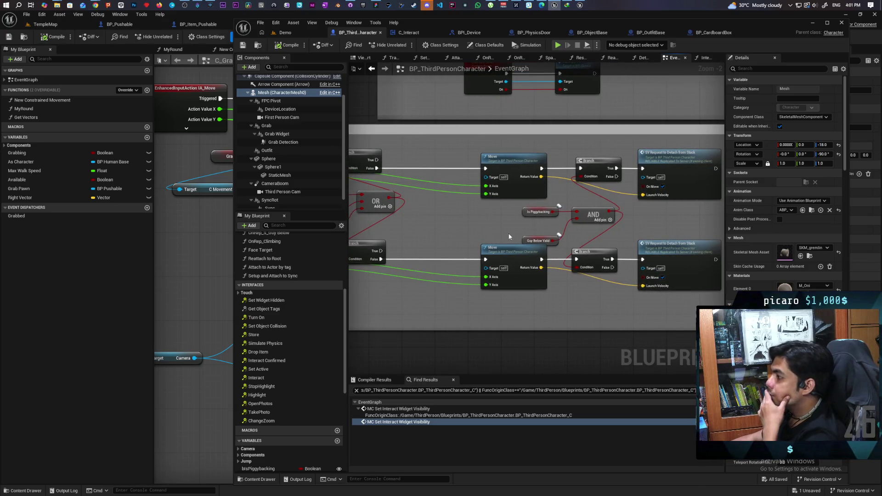
mouse_move(493, 228)
mouse_down()
mouse_move(543, 230)
mouse_move(509, 236)
mouse_move(524, 219)
mouse_move(574, 224)
mouse_move(583, 204)
mouse_up()
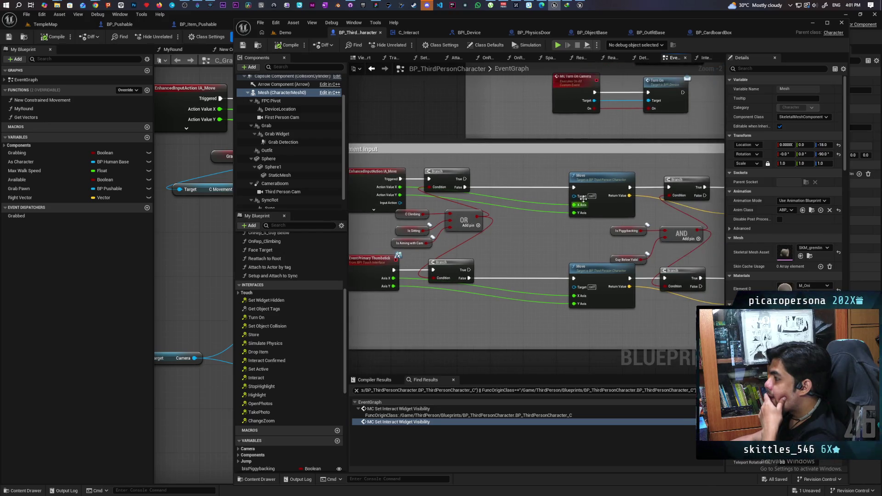
double_click(583, 205)
Zoom and pan the Move function graph to show its Left/Right, Forward/Backward sections and Return Node.
scroll(449, 223, up, 2)
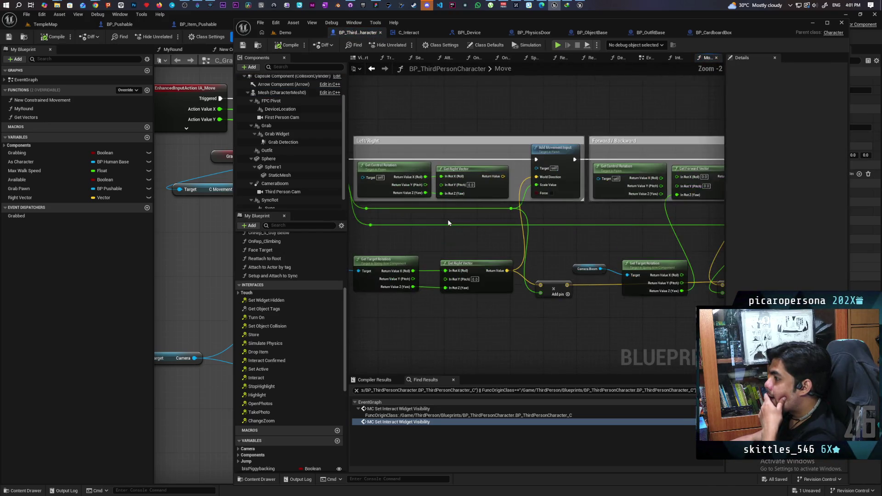
scroll(449, 223, down, 1)
mouse_move(431, 238)
mouse_down()
mouse_move(556, 240)
mouse_move(328, 242)
mouse_up()
scroll(452, 239, up, 1)
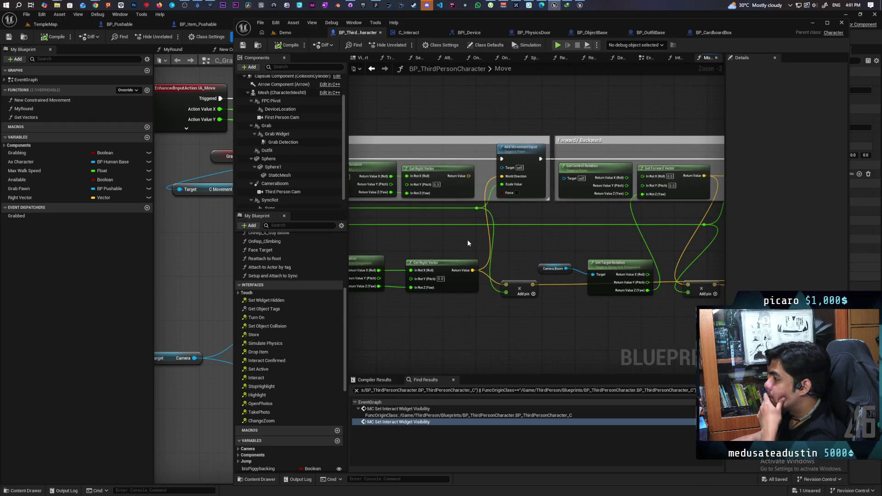
mouse_move(467, 243)
mouse_down()
mouse_move(560, 236)
mouse_move(349, 248)
mouse_move(381, 239)
mouse_move(635, 236)
mouse_move(565, 236)
mouse_up()
scroll(392, 237, down, 2)
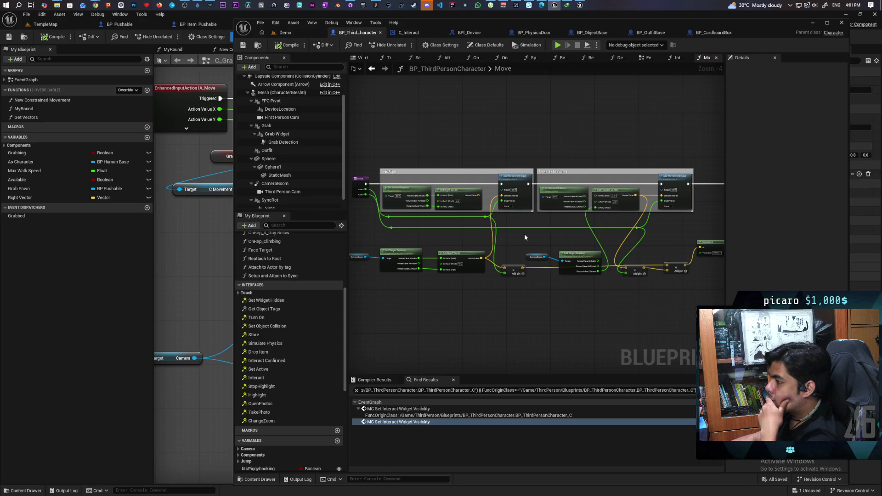
mouse_move(462, 228)
mouse_down()
mouse_move(561, 256)
mouse_move(511, 234)
mouse_move(512, 251)
mouse_up()
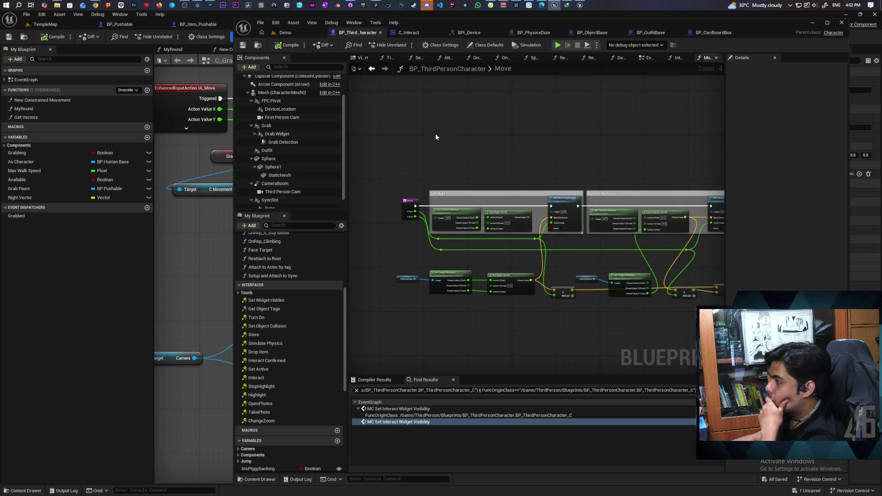
scroll(497, 167, up, 1)
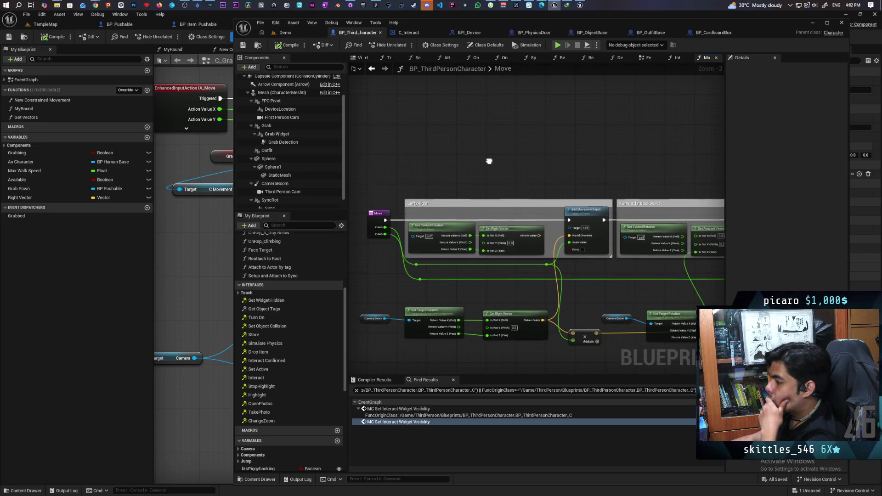
Pan and zoom through the Move graph to locate the Left/Right and Forward/Backward sections.
scroll(461, 153, down, 2)
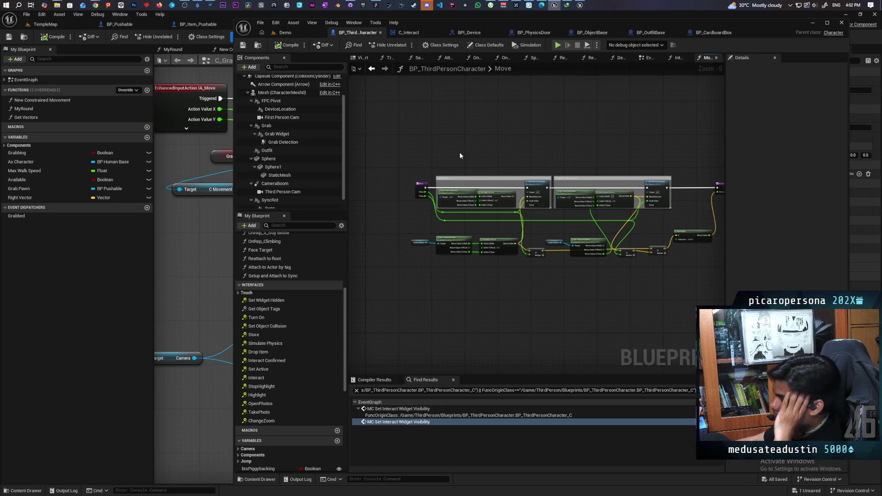
scroll(565, 154, up, 2)
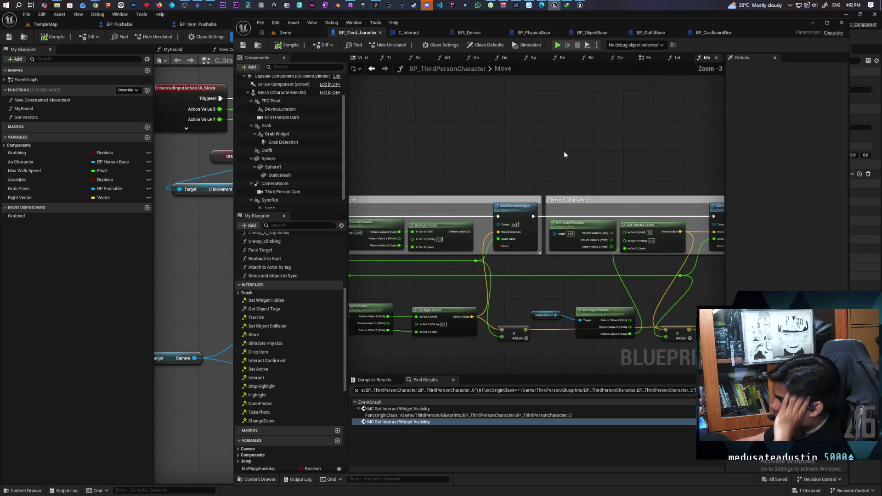
scroll(565, 153, down, 1)
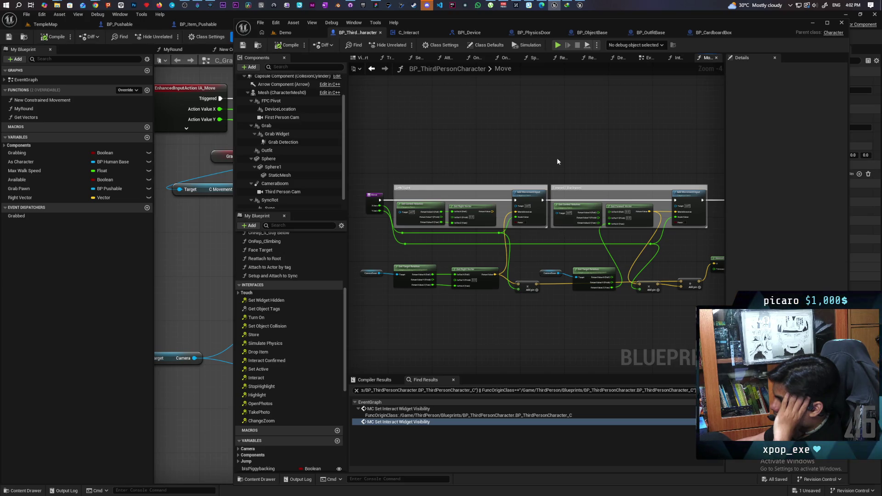
scroll(495, 175, up, 1)
mouse_move(495, 176)
mouse_down()
mouse_move(588, 129)
mouse_move(532, 143)
mouse_move(504, 135)
mouse_move(453, 141)
mouse_move(475, 132)
mouse_move(401, 148)
mouse_up()
mouse_move(581, 257)
mouse_down()
mouse_move(405, 223)
mouse_move(540, 249)
mouse_move(532, 259)
mouse_move(693, 230)
mouse_move(543, 234)
mouse_up()
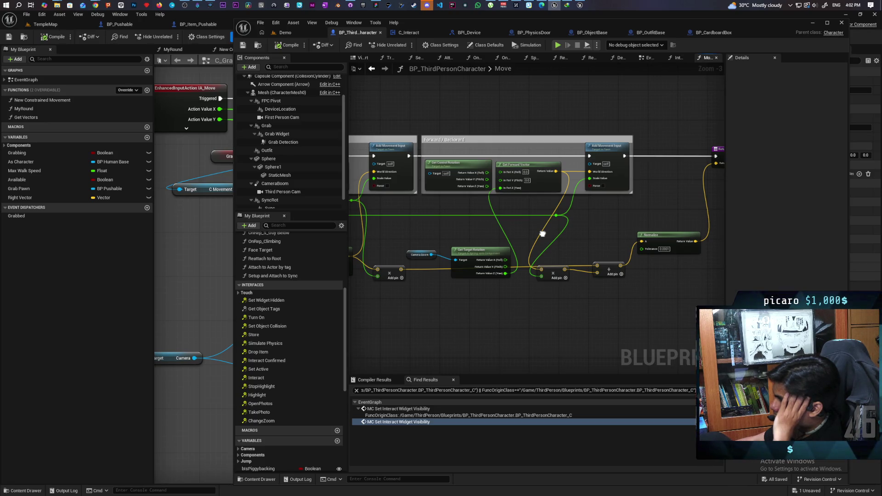
mouse_move(542, 235)
mouse_down()
mouse_move(481, 246)
mouse_move(598, 269)
mouse_move(629, 260)
mouse_up()
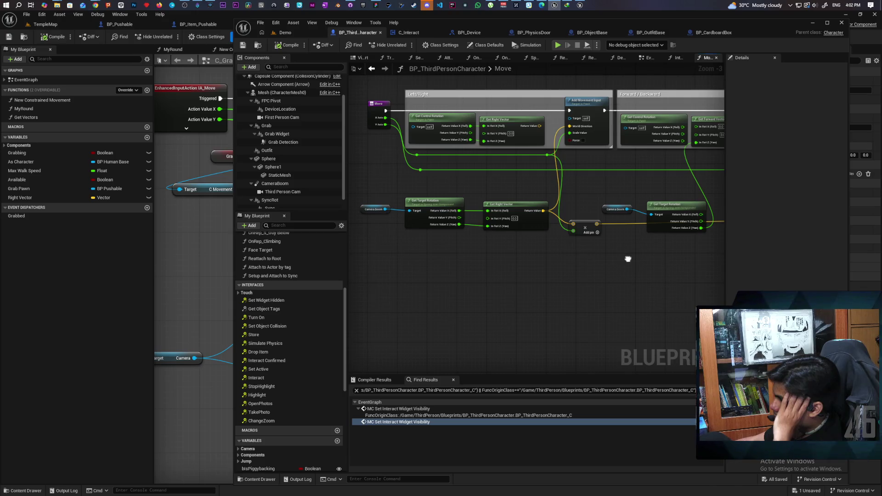
mouse_move(628, 259)
mouse_down()
mouse_move(625, 277)
mouse_move(470, 315)
mouse_move(537, 305)
mouse_move(455, 305)
mouse_move(502, 303)
mouse_up()
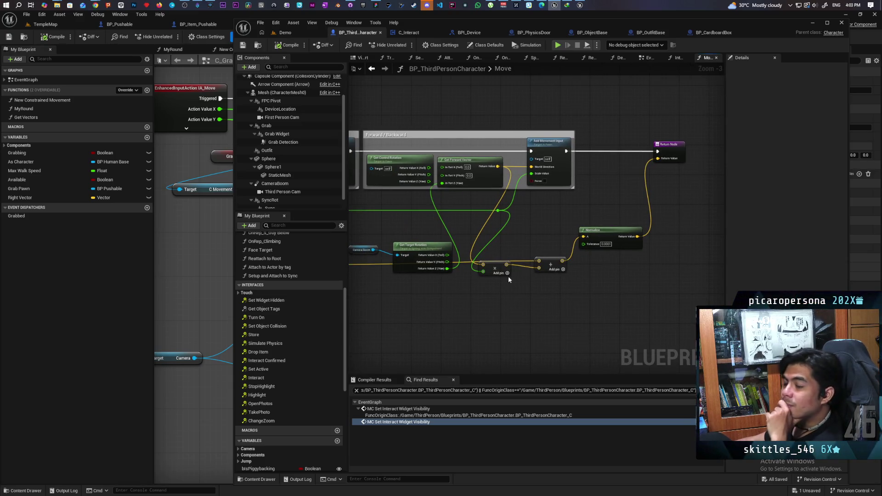
scroll(514, 285, down, 1)
mouse_move(503, 294)
mouse_down()
mouse_move(557, 295)
mouse_move(516, 298)
mouse_move(548, 298)
mouse_up()
scroll(553, 294, up, 3)
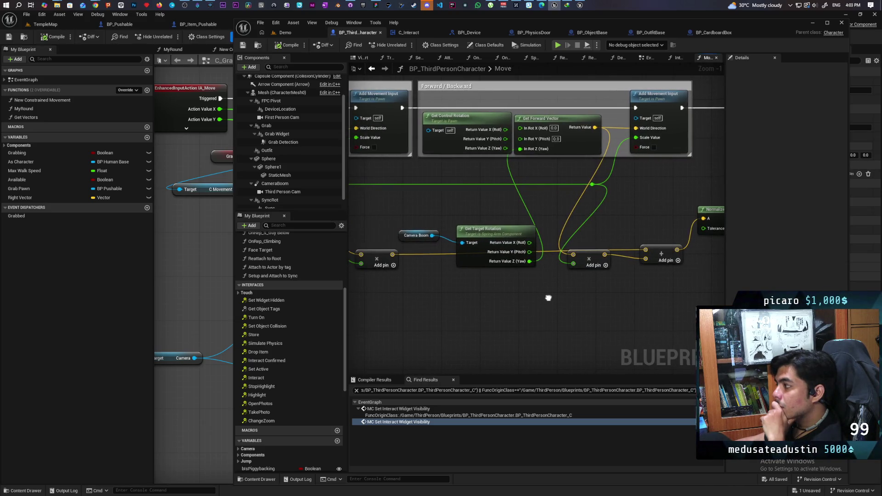
mouse_move(450, 202)
mouse_down()
mouse_move(545, 205)
mouse_move(627, 225)
mouse_up()
Replace Forward/Backward's Get Control Rotation with the Camera Boom's Get Target Rotation nodes.
click(627, 216)
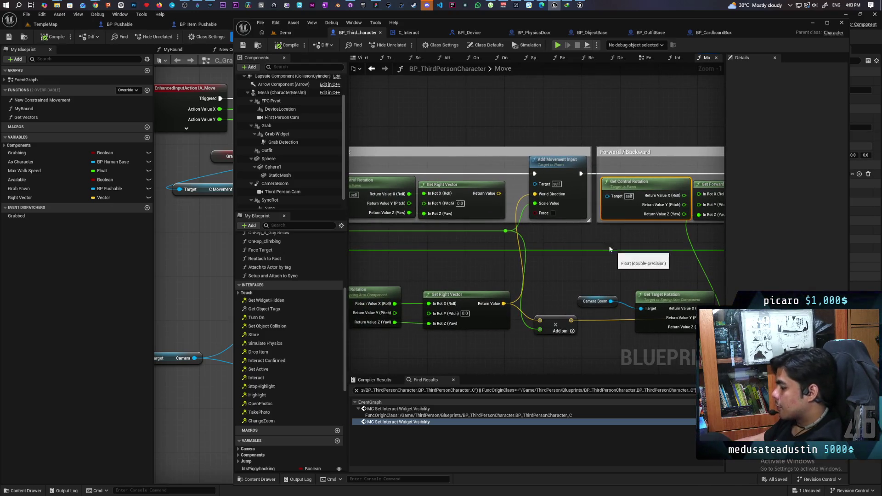
drag(494, 230, 633, 246)
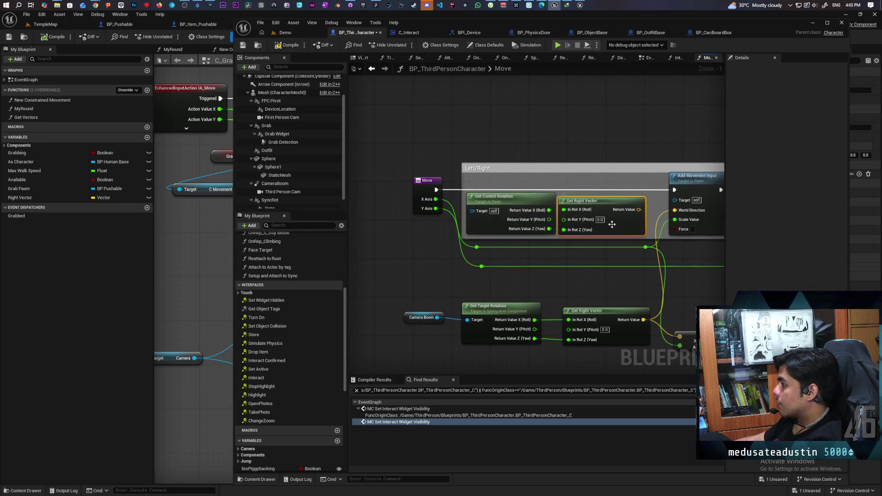
scroll(521, 223, down, 5)
scroll(522, 223, up, 3)
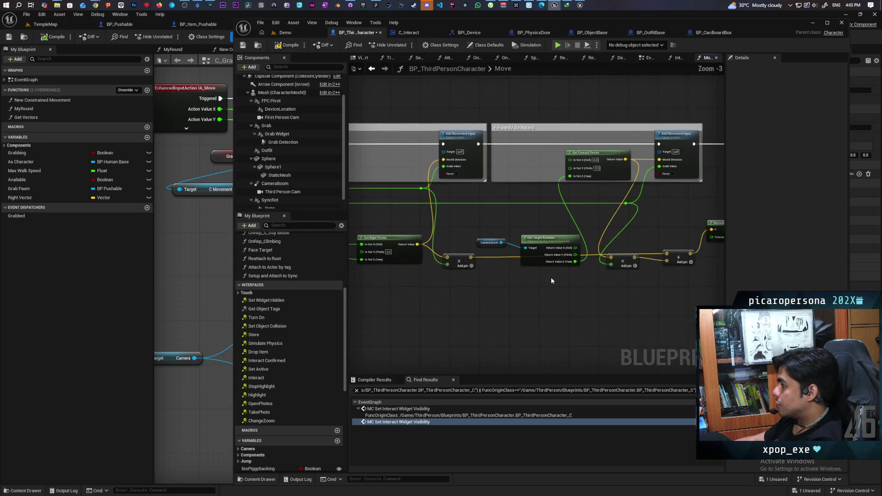
mouse_move(533, 251)
mouse_down()
mouse_move(518, 225)
mouse_move(539, 193)
mouse_move(536, 153)
mouse_move(535, 168)
mouse_up()
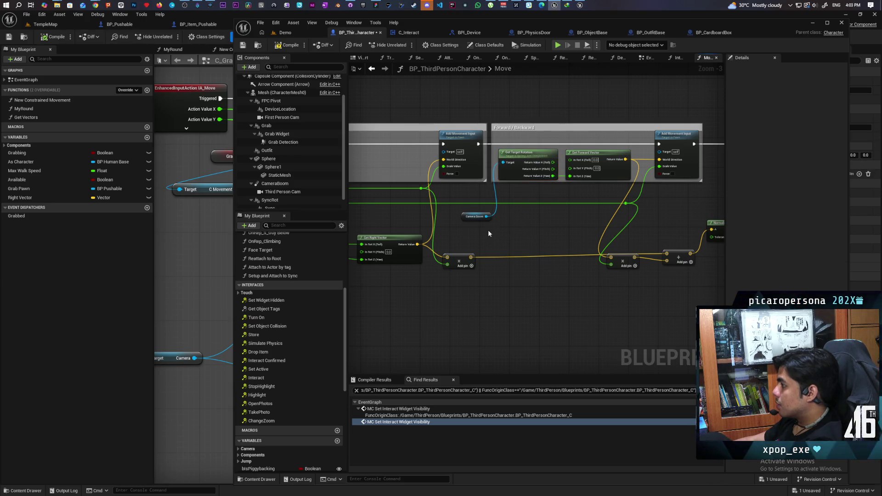
Move Get Target Rotation, Get Right Vector and Camera Boom into Left/Right, then save BP_ThirdPersonCharacter.
drag(489, 229, 647, 231)
mouse_move(442, 266)
mouse_down()
mouse_move(542, 218)
mouse_move(550, 155)
mouse_up()
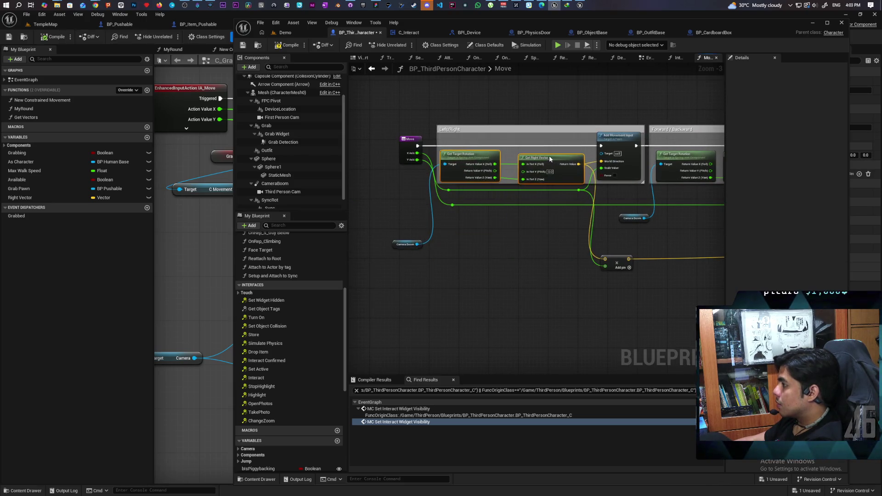
mouse_move(404, 195)
mouse_down()
mouse_move(354, 202)
mouse_move(327, 222)
mouse_up()
click(556, 242)
mouse_move(572, 258)
mouse_down()
mouse_move(495, 261)
mouse_move(455, 251)
mouse_up()
mouse_move(528, 301)
mouse_down()
mouse_move(464, 331)
mouse_move(577, 339)
mouse_up()
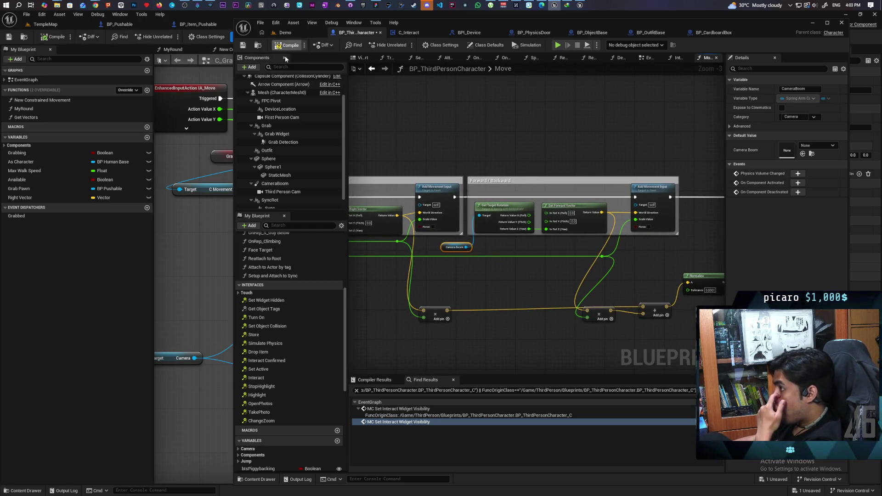
click(243, 44)
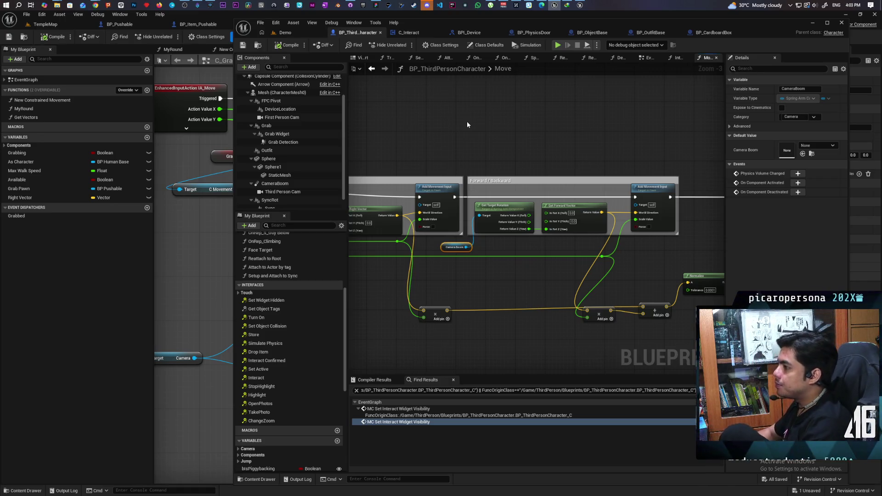
click(467, 125)
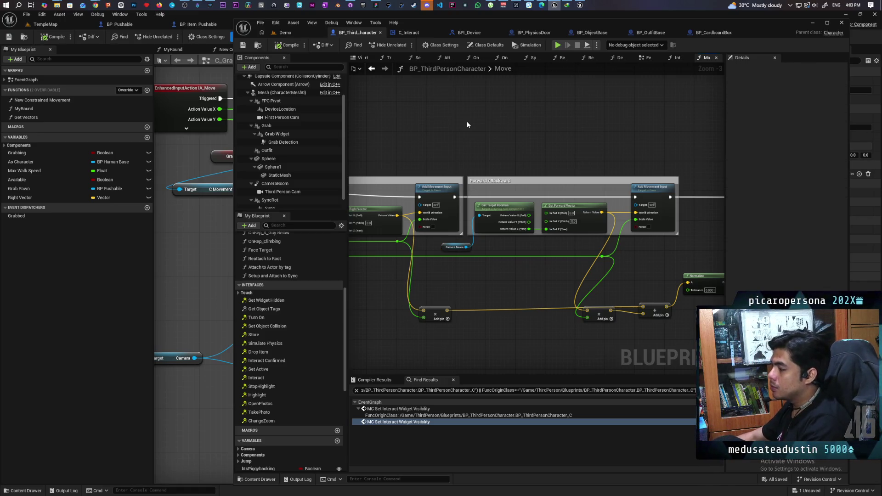
Inspect the Interact event section in the C_Interact graph, then switch to the BP_CardboardBox event graph.
click(418, 32)
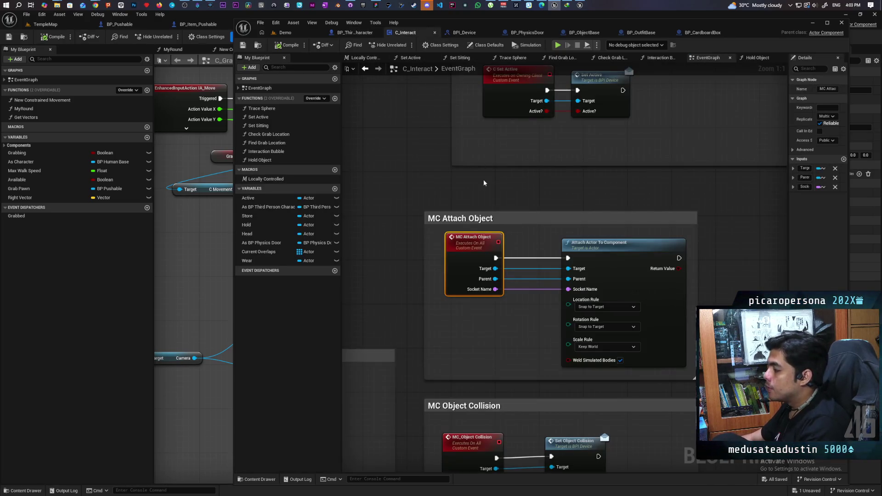
scroll(431, 176, down, 12)
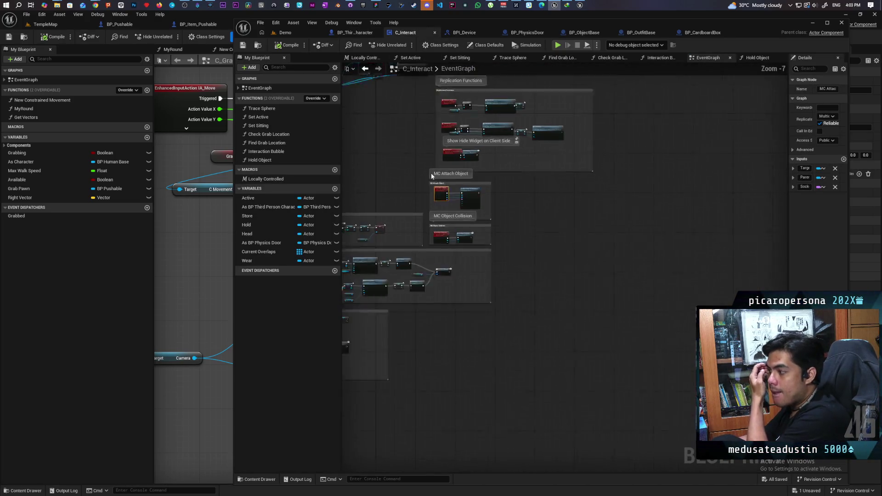
drag(423, 285, 642, 268)
scroll(538, 246, up, 12)
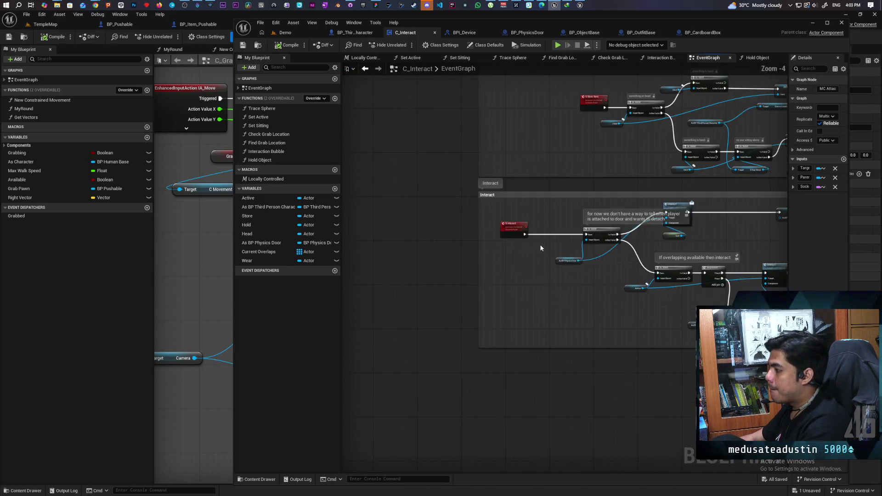
drag(553, 256, 438, 275)
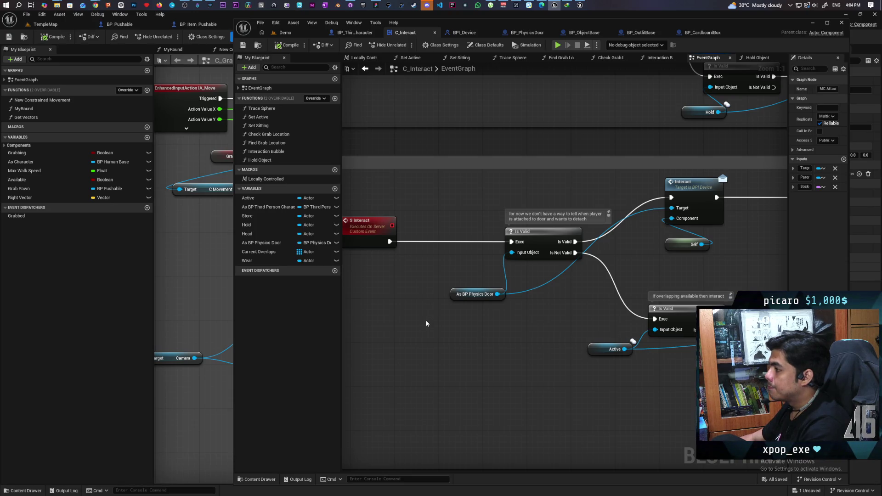
right_click(411, 343)
key(Escape)
click(704, 32)
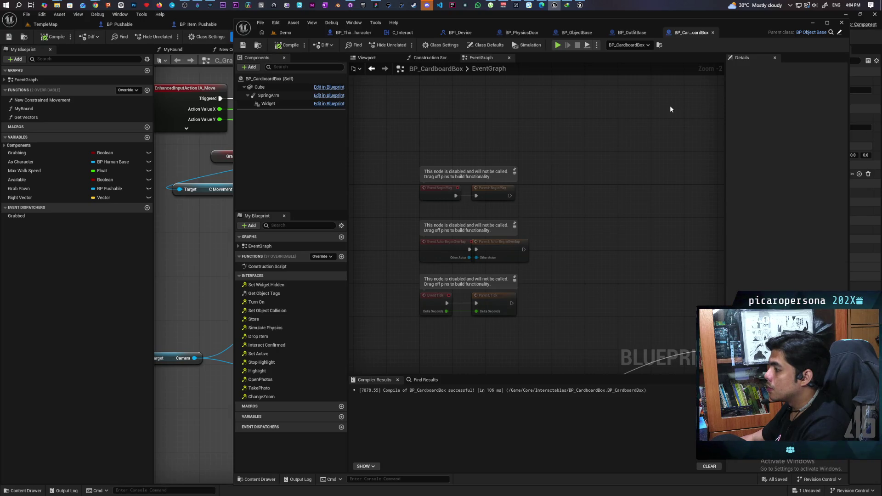
Zoom out over BP_CardboardBox's EventGraph and show its Class Defaults filtered to 'collisi'.
scroll(558, 215, down, 2)
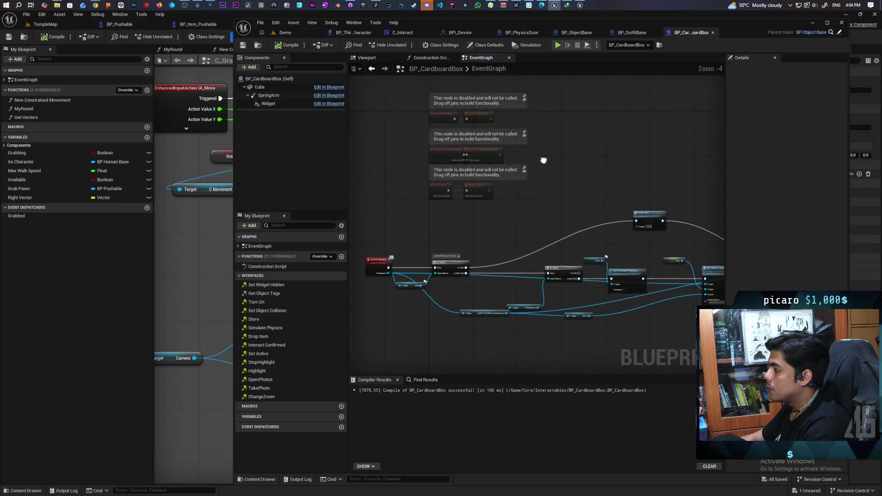
scroll(508, 148, down, 3)
scroll(528, 110, up, 3)
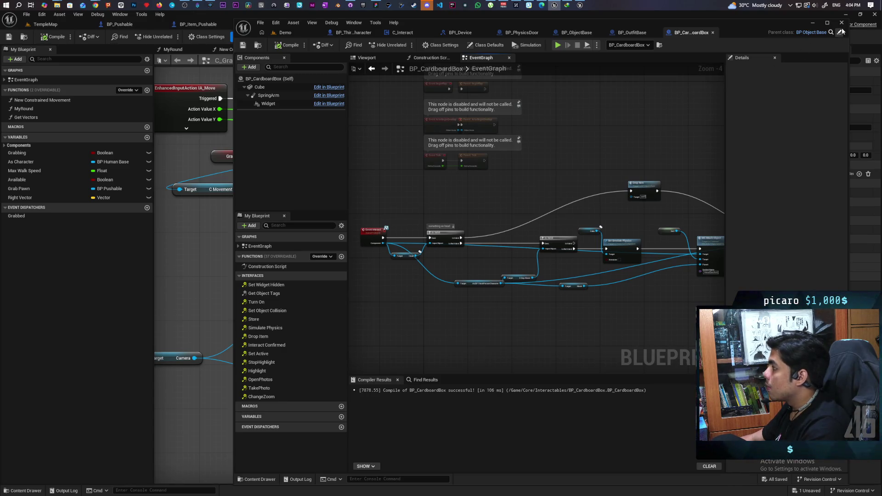
click(489, 45)
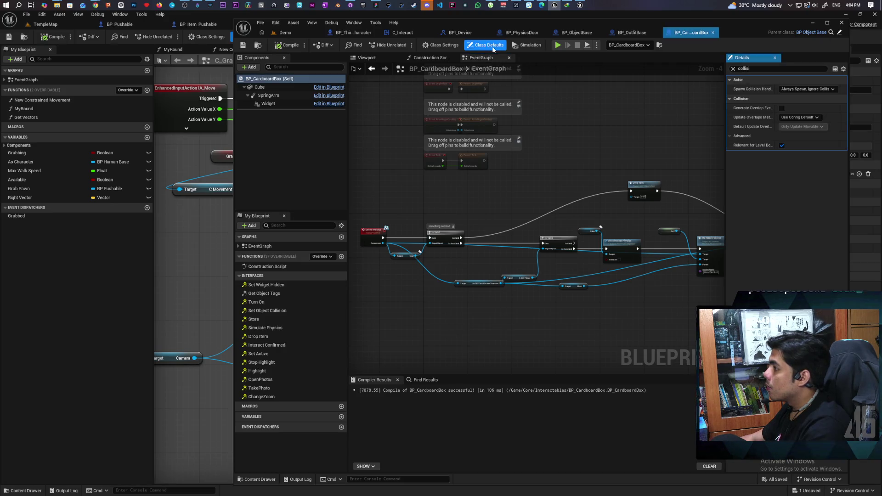
Review BP_CardboardBox's class settings, unfiltered class defaults, node network and Cube component.
click(448, 46)
click(733, 70)
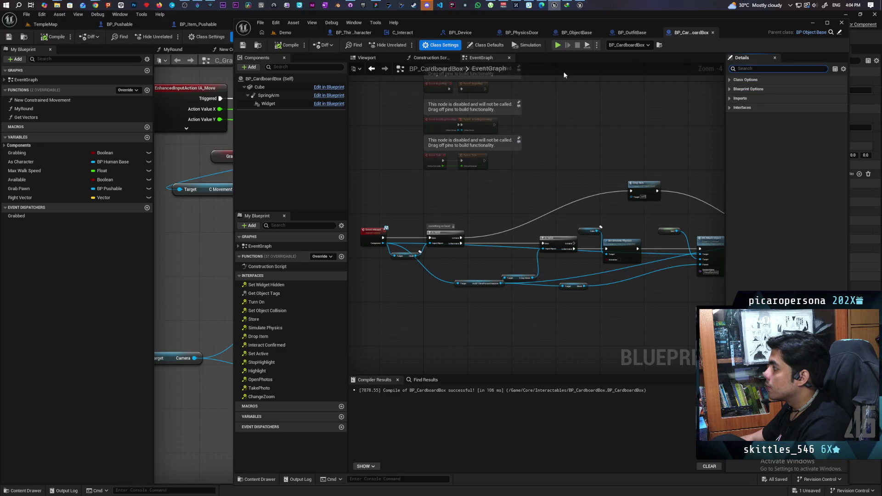
click(486, 45)
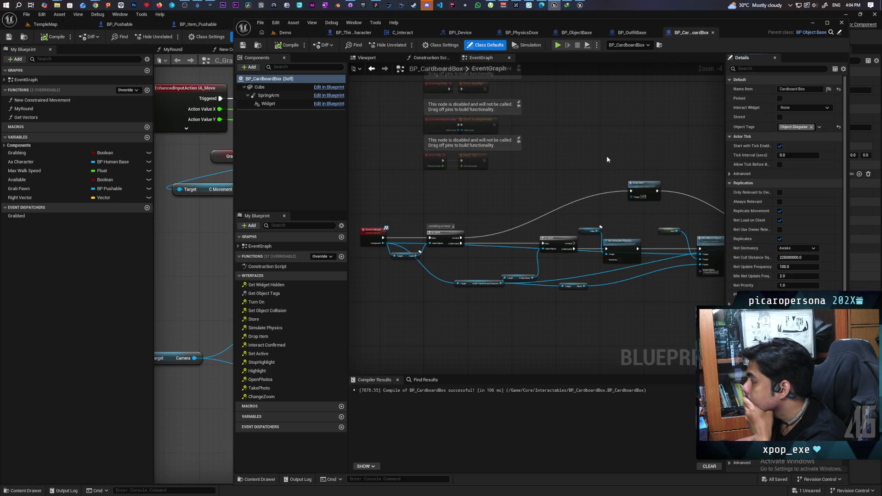
scroll(607, 156, down, 3)
scroll(607, 156, up, 2)
mouse_move(607, 156)
mouse_down()
mouse_move(550, 161)
mouse_move(555, 180)
mouse_up()
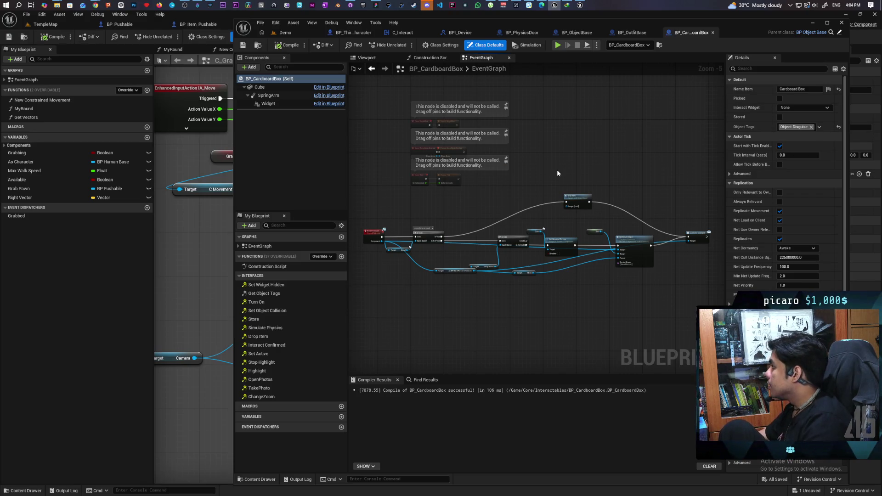
mouse_move(553, 169)
mouse_down()
mouse_move(546, 205)
mouse_move(550, 198)
mouse_up()
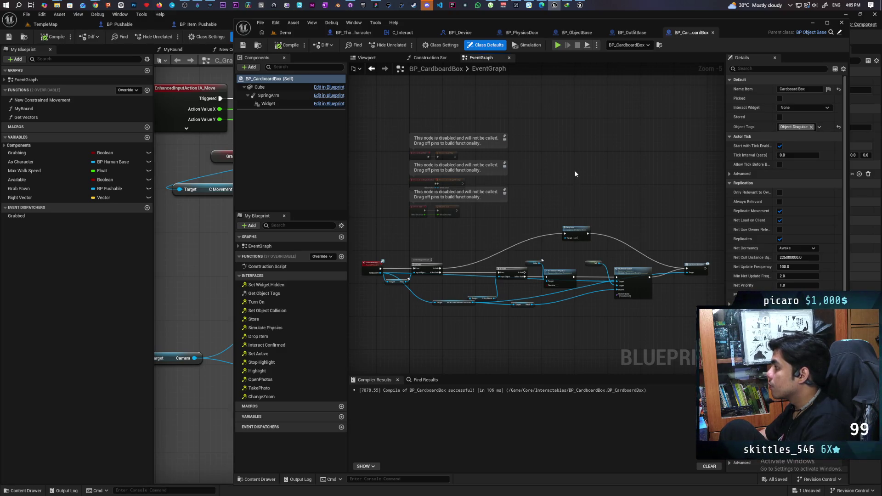
click(273, 88)
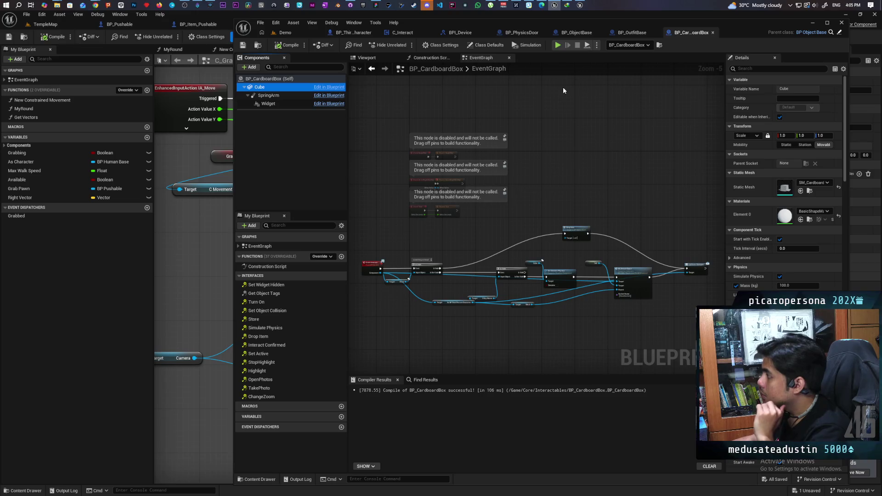
Switch to BP_ObjectBase and frame its whole Interact function graph.
click(577, 33)
scroll(487, 115, down, 5)
drag(487, 116, 516, 149)
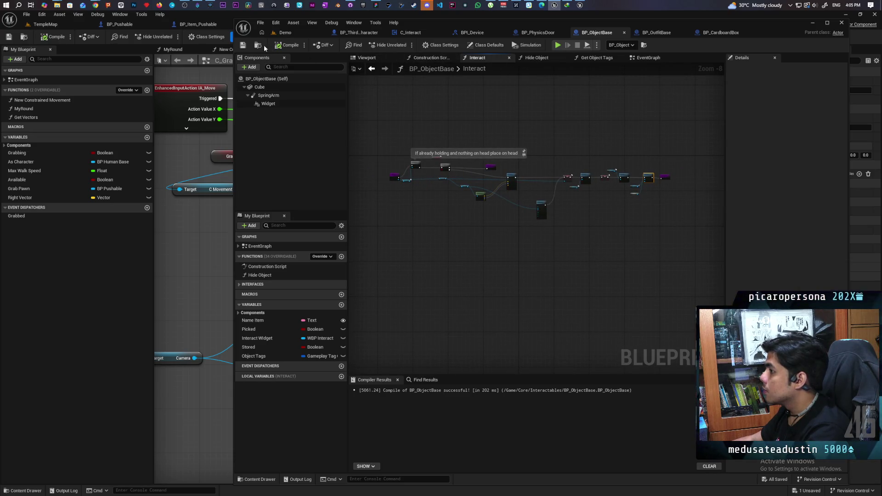
Duplicate BP_ObjectBase as BP_HidingBox in the Interactables folder, save it and open it.
key(ctrl+space)
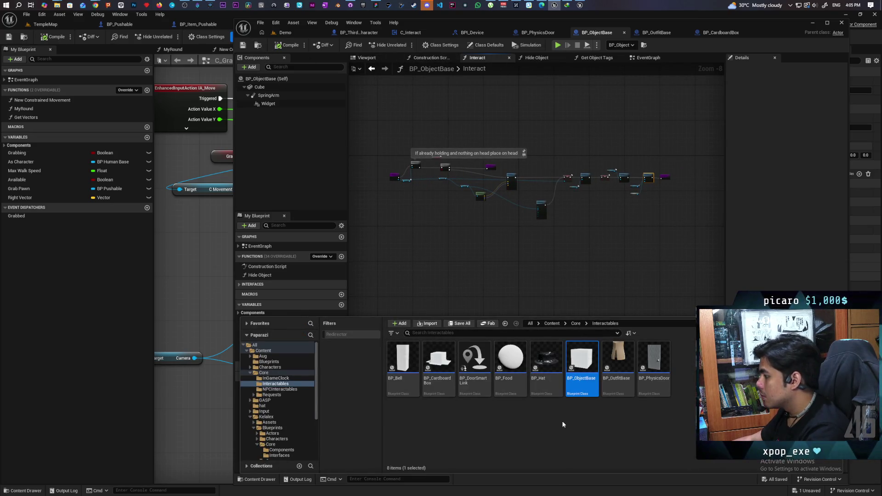
click(541, 419)
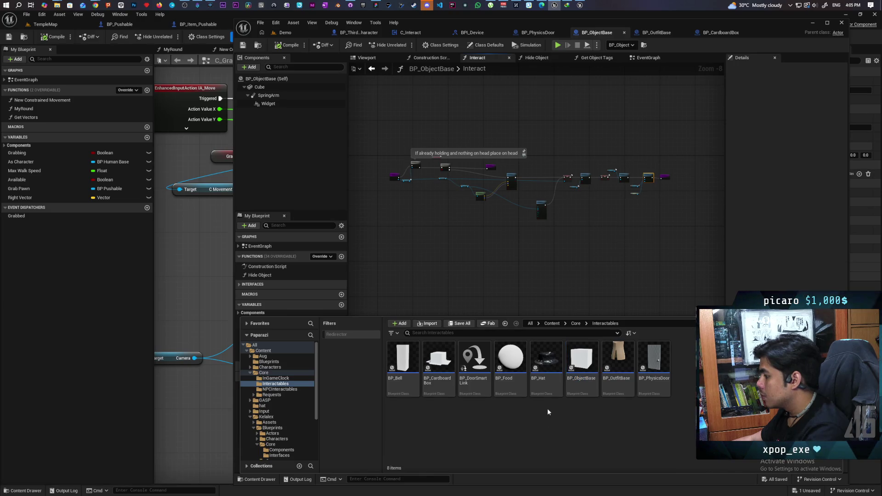
right_click(578, 381)
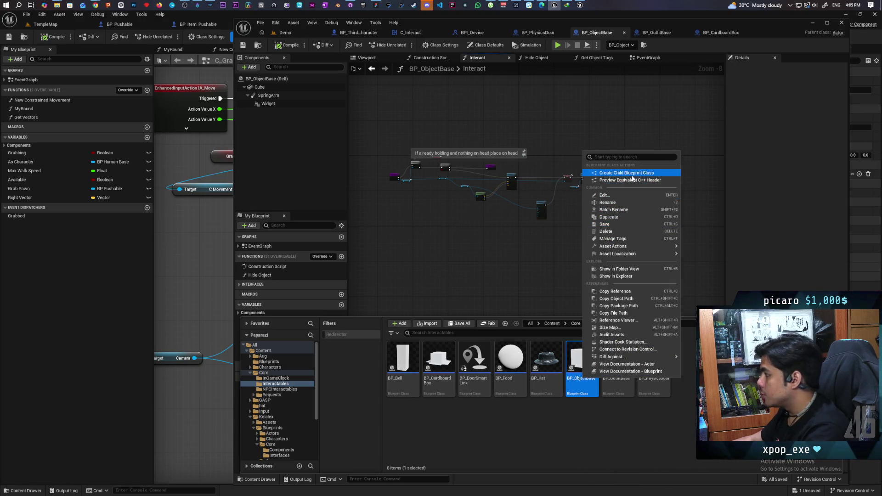
click(622, 217)
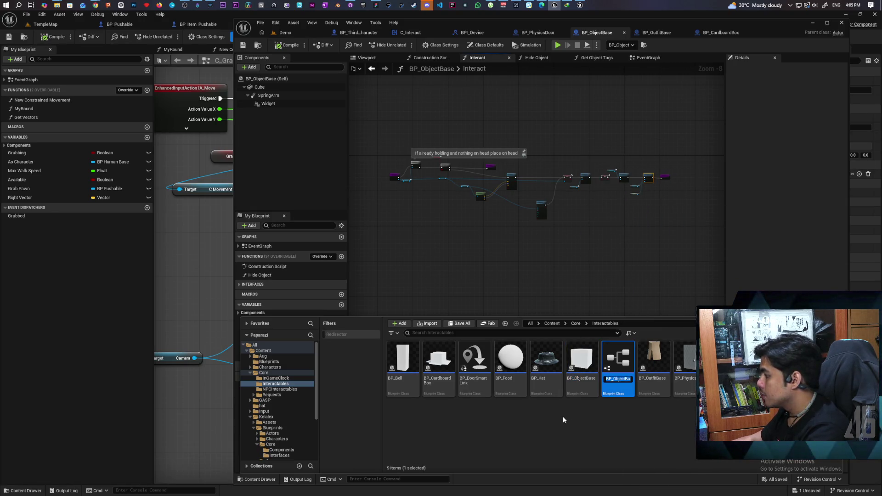
text(BP_Obje)
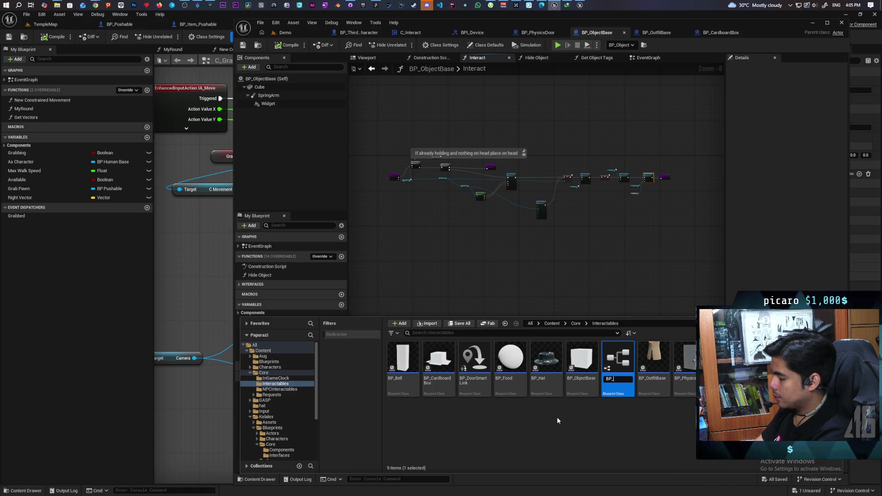
text(HidingBox)
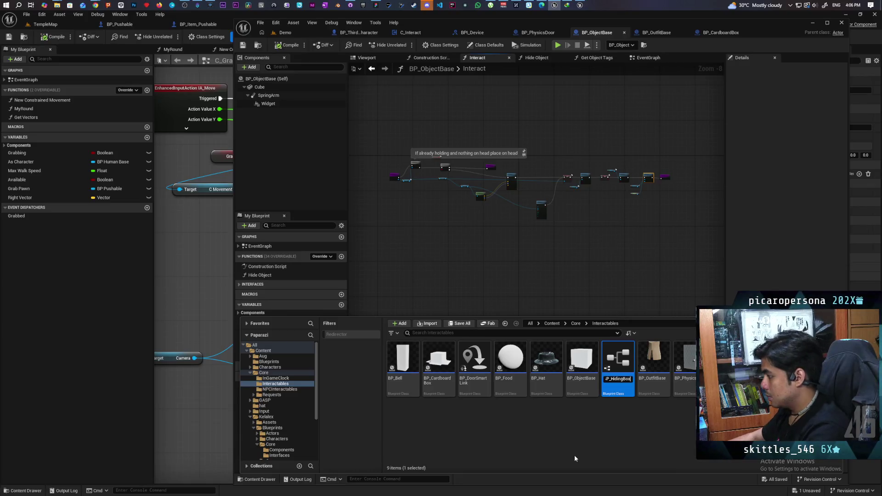
key(Return)
key(ctrl+s)
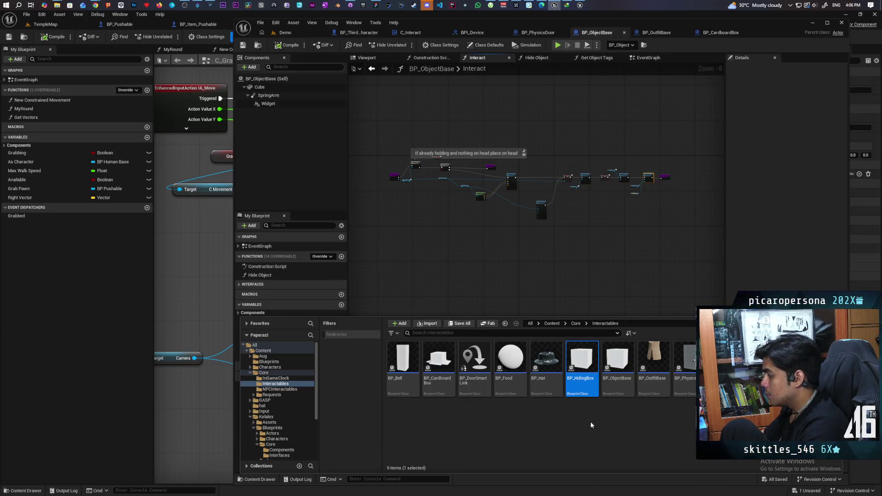
double_click(583, 363)
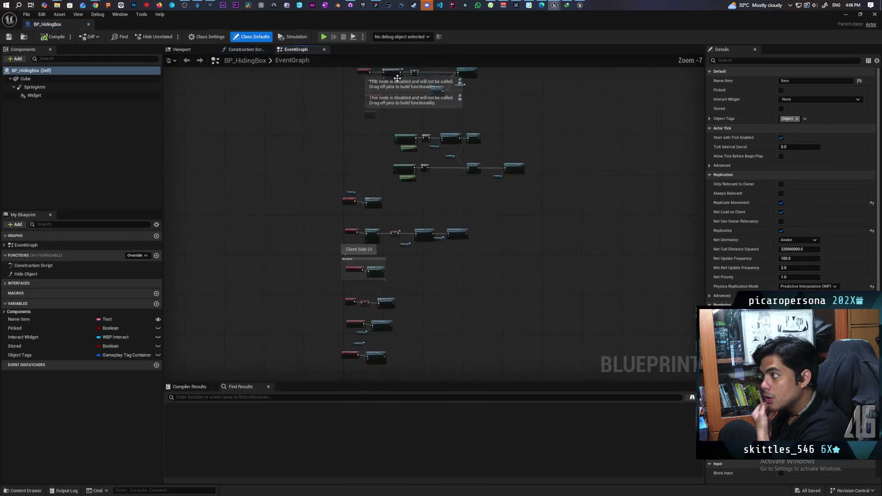
Dock the BP_HidingBox editor and change its parent class to Pawn.
mouse_move(68, 23)
mouse_down()
mouse_move(327, 125)
mouse_move(660, 35)
mouse_move(634, 33)
mouse_up()
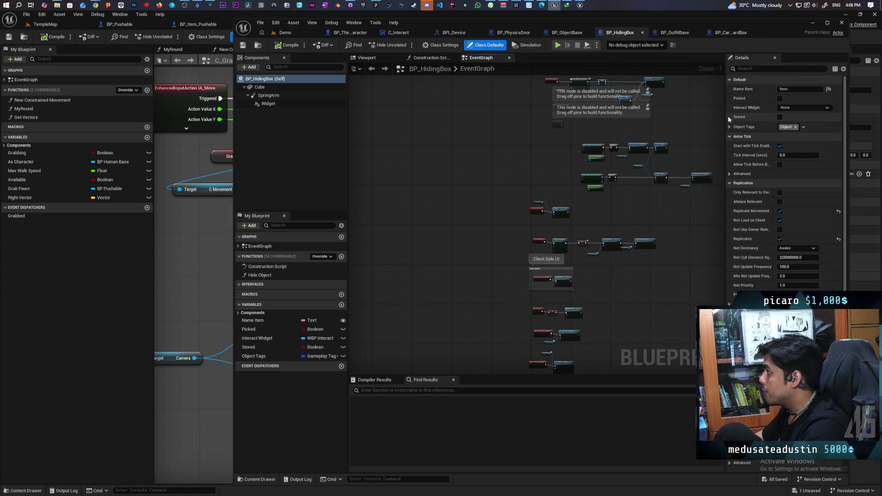
click(437, 45)
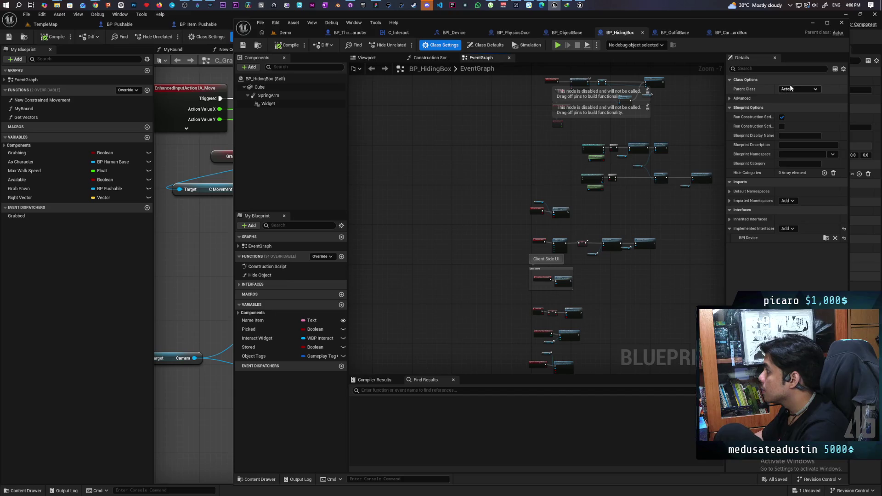
click(782, 91)
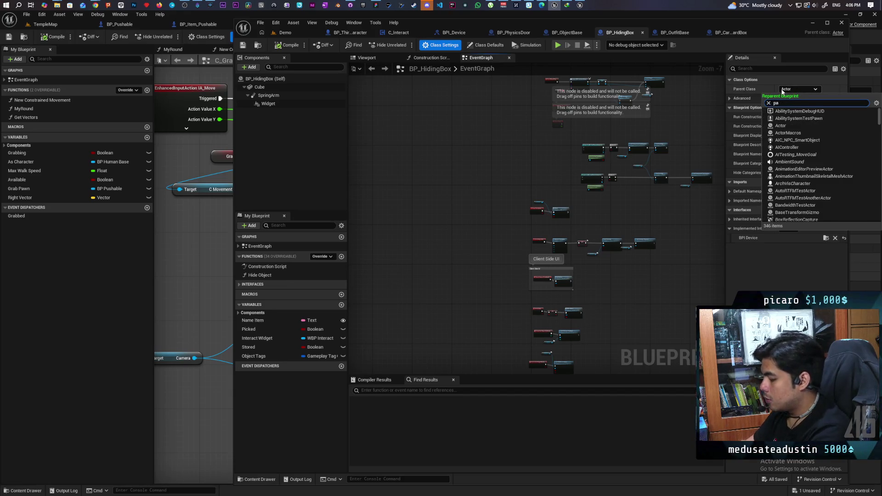
text(wn)
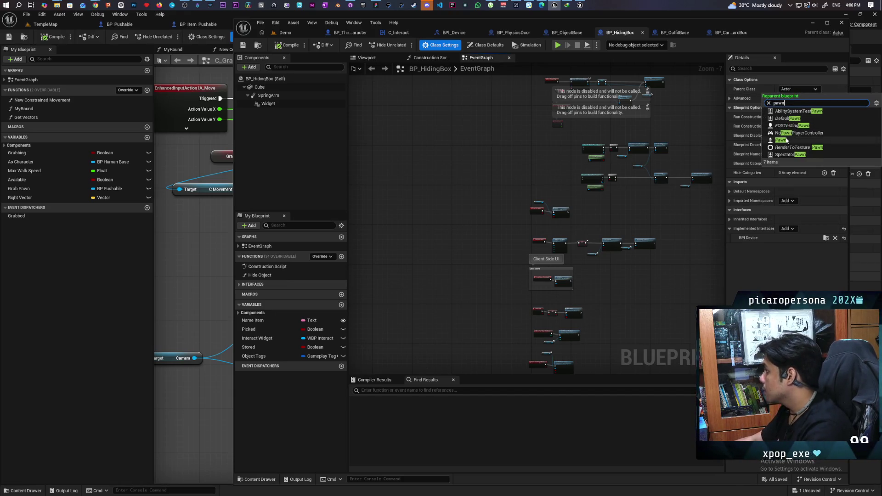
click(800, 140)
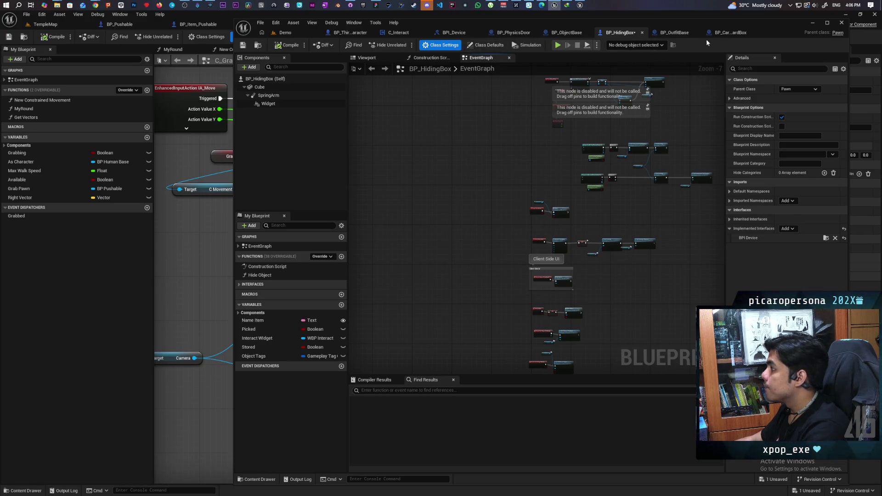
Give the Cube component the SM_CardboardBox mesh and open the Add list on BP_HidingBox (Self).
click(734, 32)
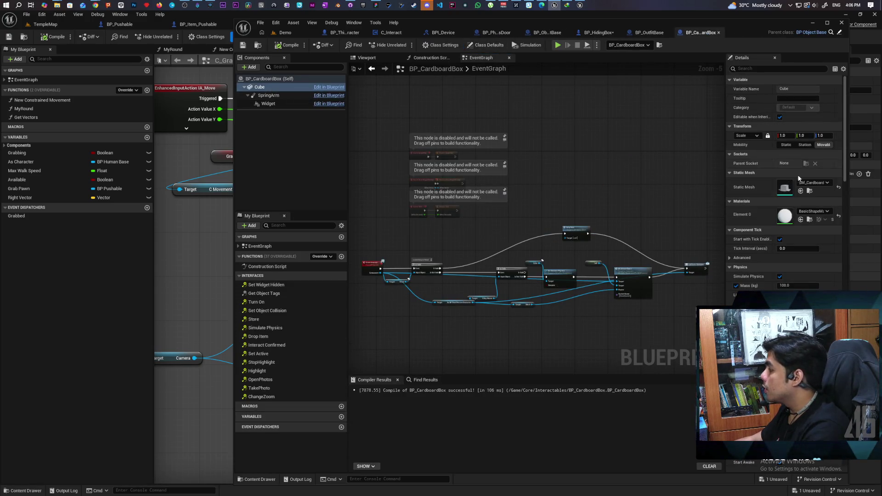
click(811, 191)
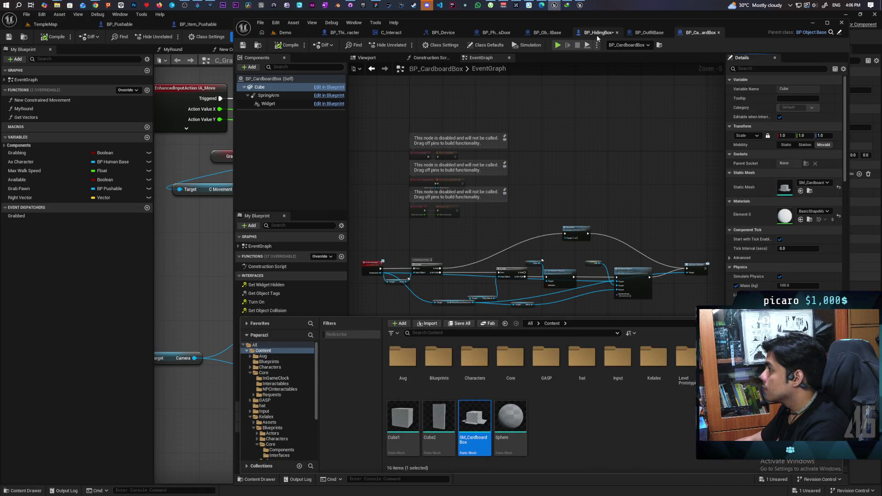
click(599, 32)
click(284, 88)
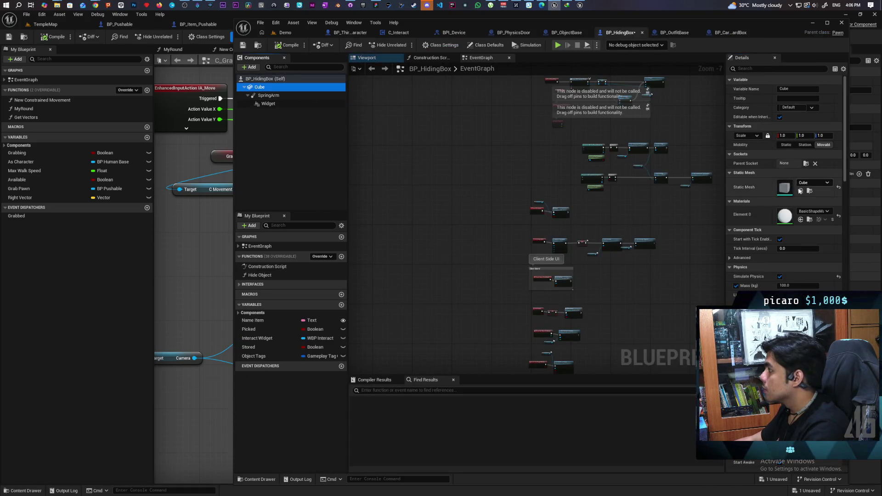
click(370, 58)
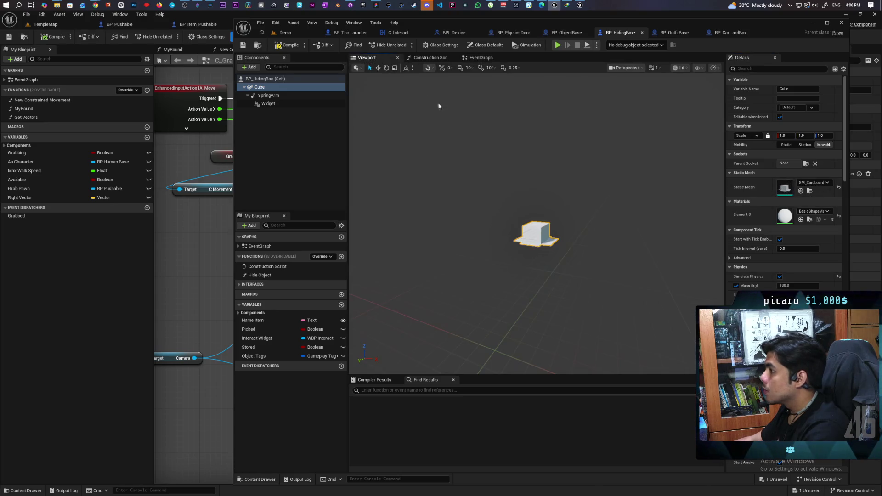
key(f)
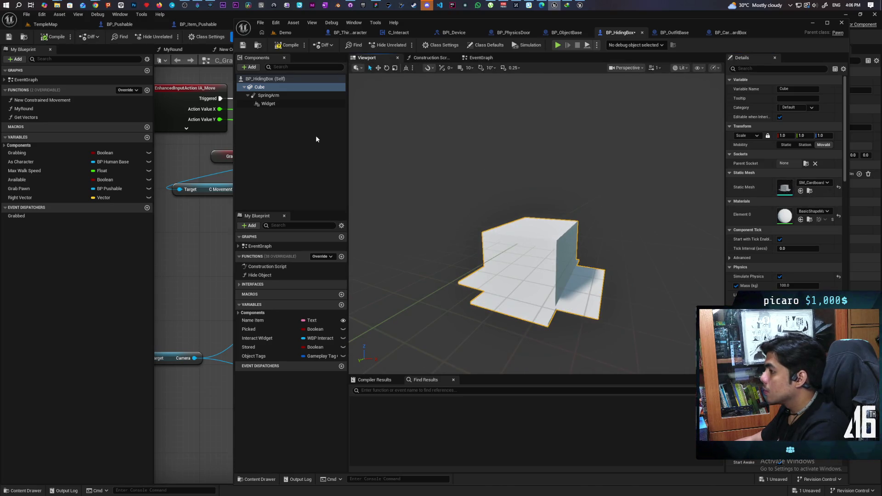
click(267, 137)
click(255, 80)
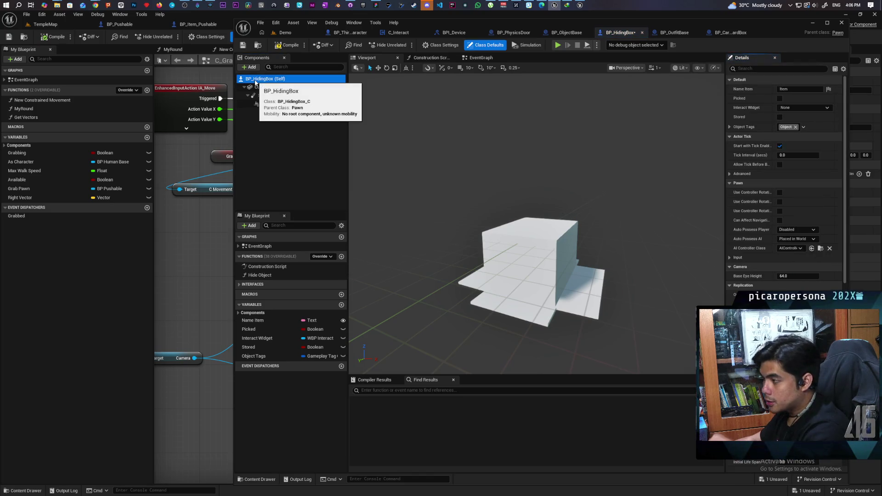
click(252, 67)
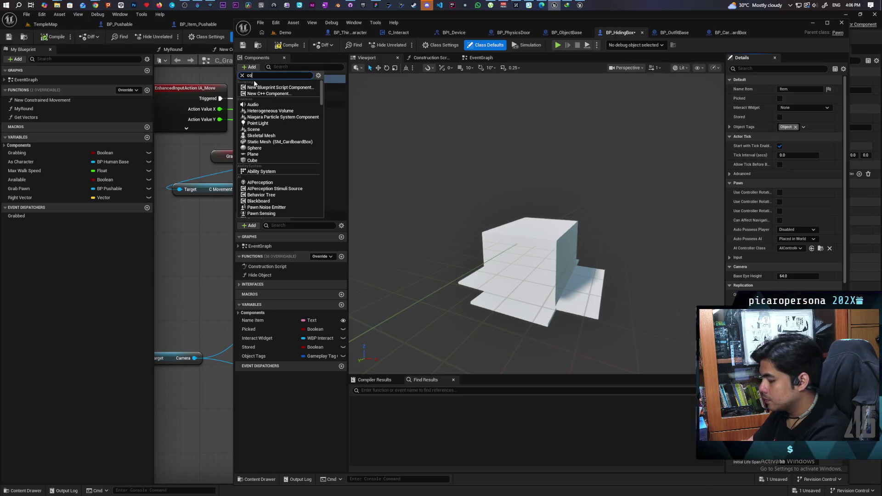
Add a Box Collision component and drag it above Cube to become the root.
text(llisi)
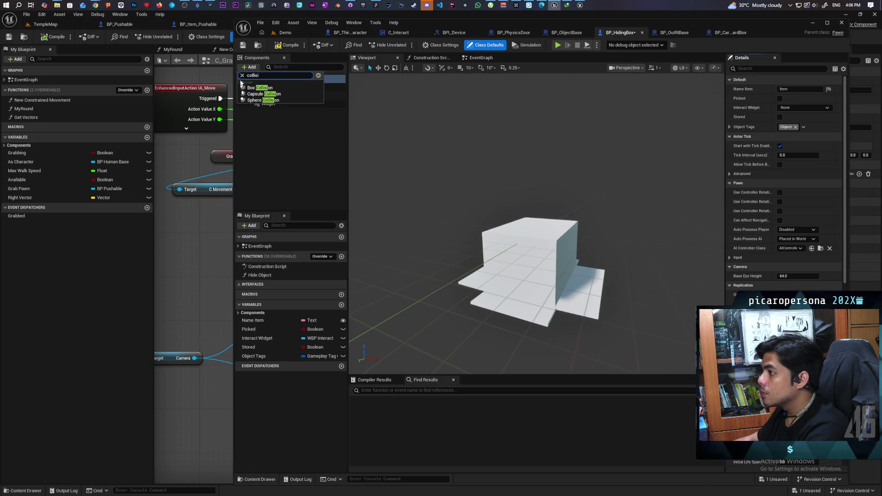
click(260, 87)
drag(260, 98, 260, 89)
click(260, 88)
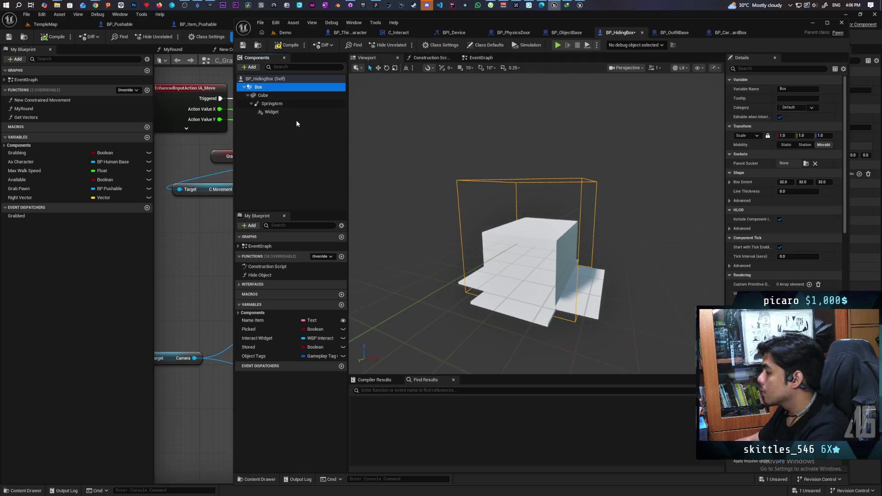
scroll(528, 207, down, 5)
scroll(529, 207, up, 8)
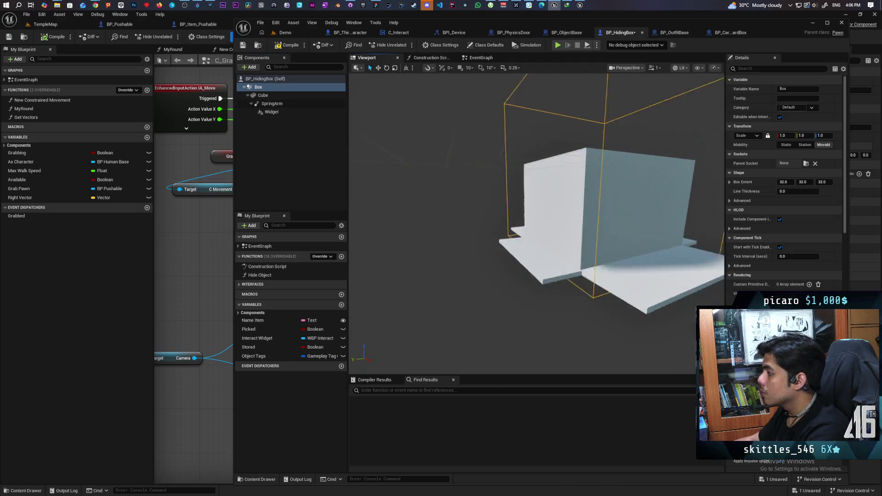
key(f)
scroll(506, 207, up, 3)
mouse_move(525, 189)
mouse_down()
mouse_move(483, 190)
mouse_move(526, 189)
mouse_up()
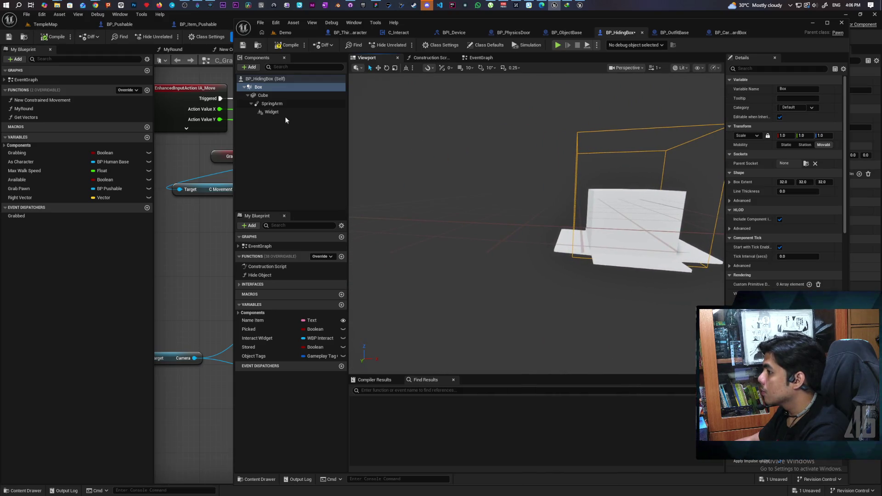
Locate the Cube's SM_CardboardBox mesh asset, then reselect the Box collision.
click(263, 96)
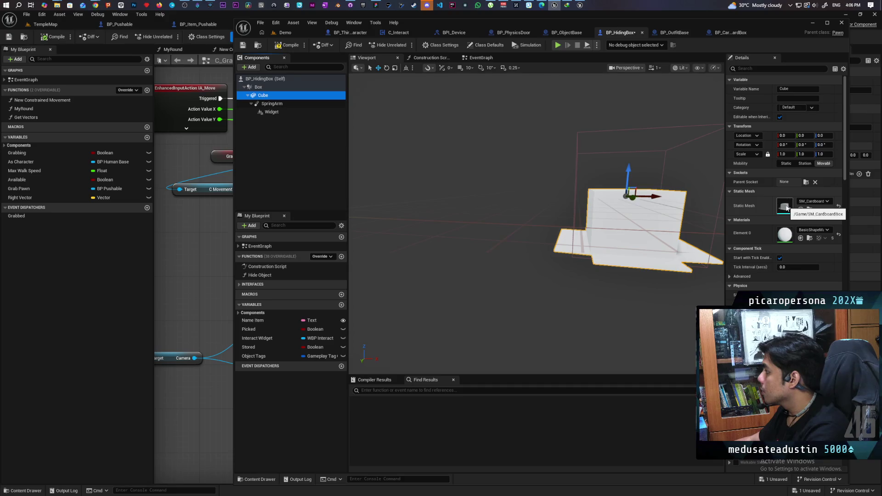
click(810, 209)
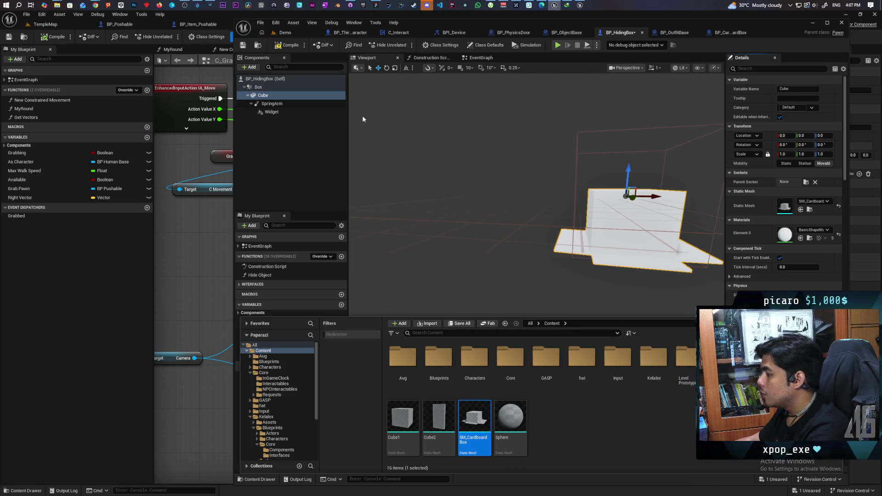
click(258, 87)
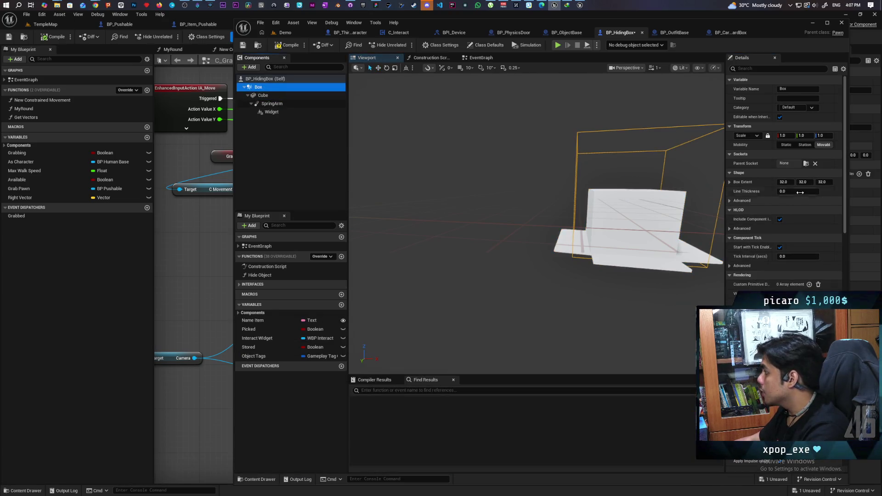
Set the Box collision's Z extent to 36, then halve it to 18.
click(832, 182)
text(6)
key(Return)
click(834, 182)
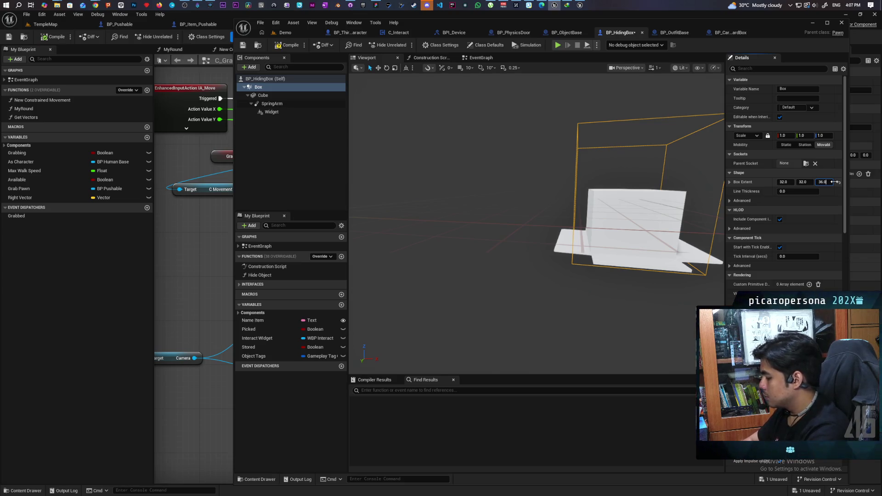
key(Return)
scroll(536, 221, down, 5)
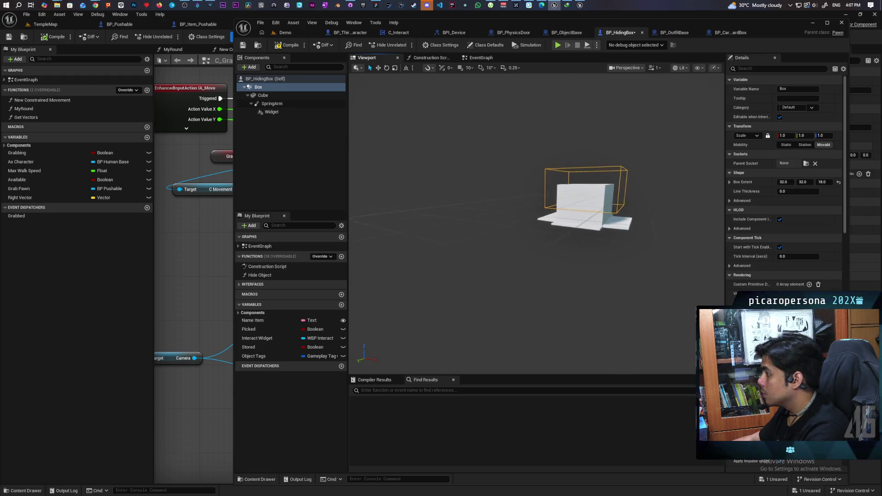
scroll(537, 220, up, 5)
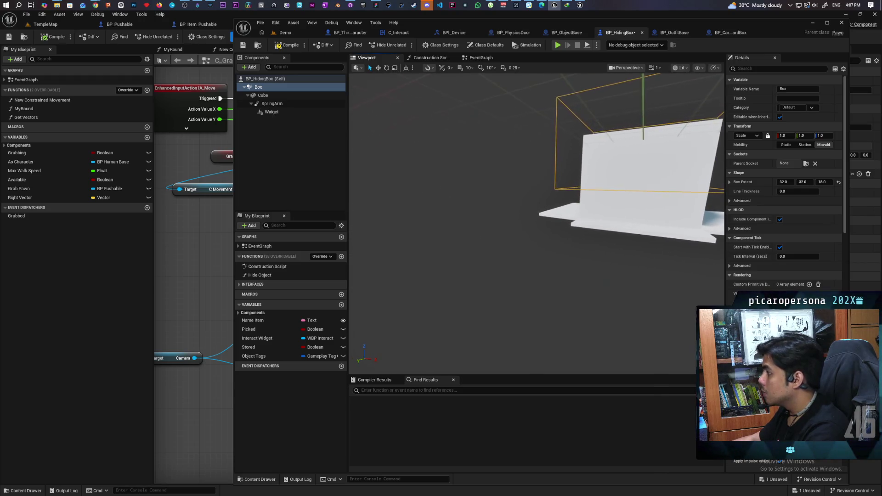
drag(570, 189, 570, 190)
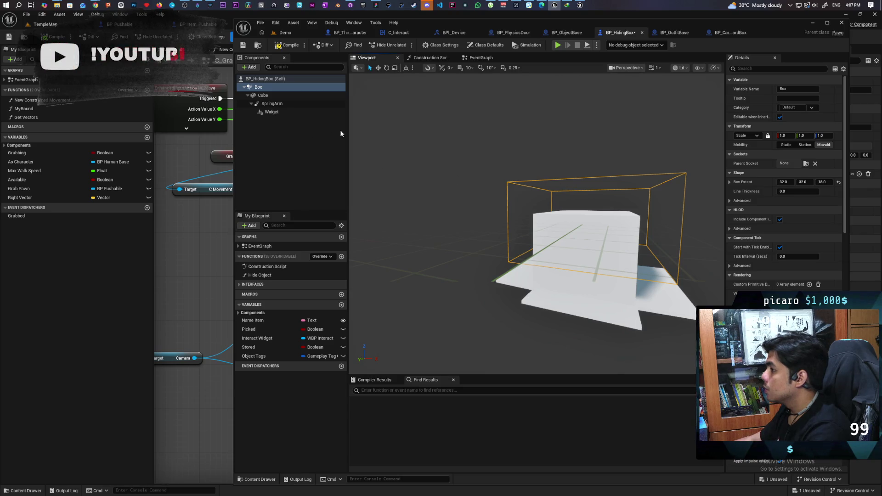
Raise the Cube along Z to about 14.08 so it sits inside the Box.
click(260, 95)
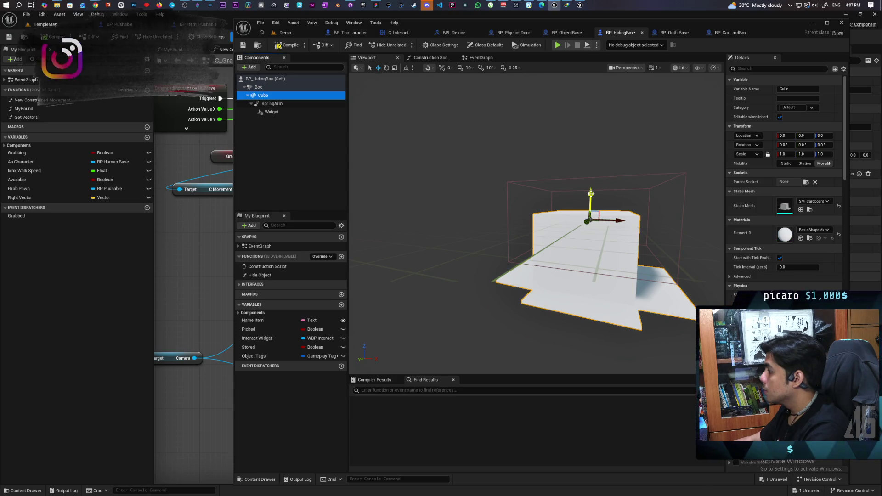
mouse_move(591, 193)
mouse_down()
mouse_move(551, 198)
mouse_move(620, 194)
mouse_move(575, 196)
mouse_up()
key(f)
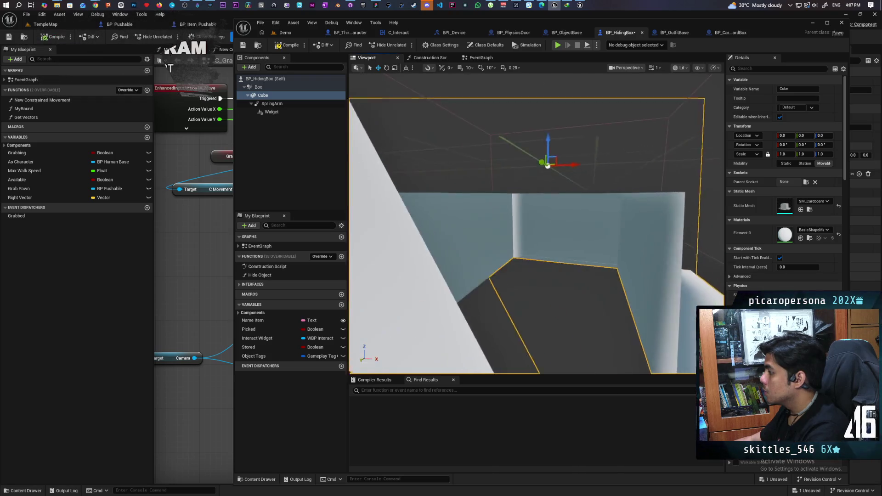
mouse_move(541, 182)
mouse_down()
mouse_move(541, 190)
mouse_move(541, 158)
mouse_move(457, 158)
mouse_up()
key(f)
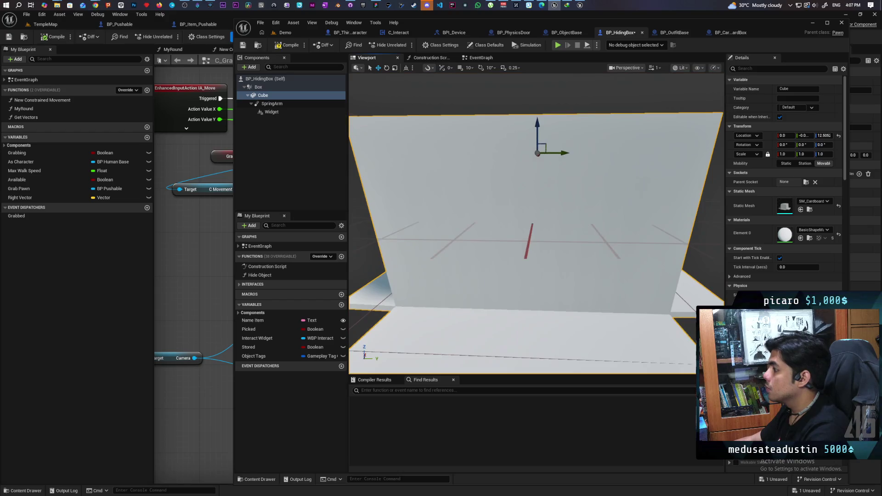
key(f)
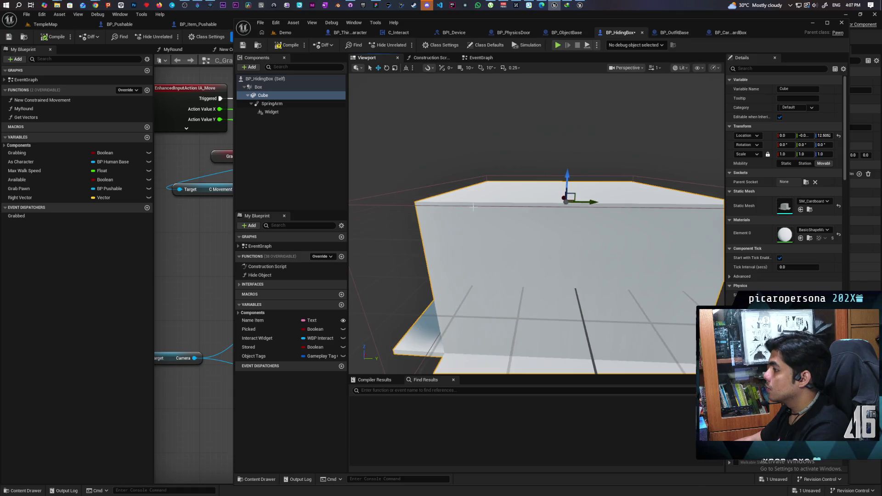
drag(566, 179, 562, 173)
mouse_move(551, 223)
mouse_down()
mouse_move(510, 223)
mouse_move(510, 267)
mouse_move(533, 262)
mouse_move(519, 257)
mouse_up()
click(259, 87)
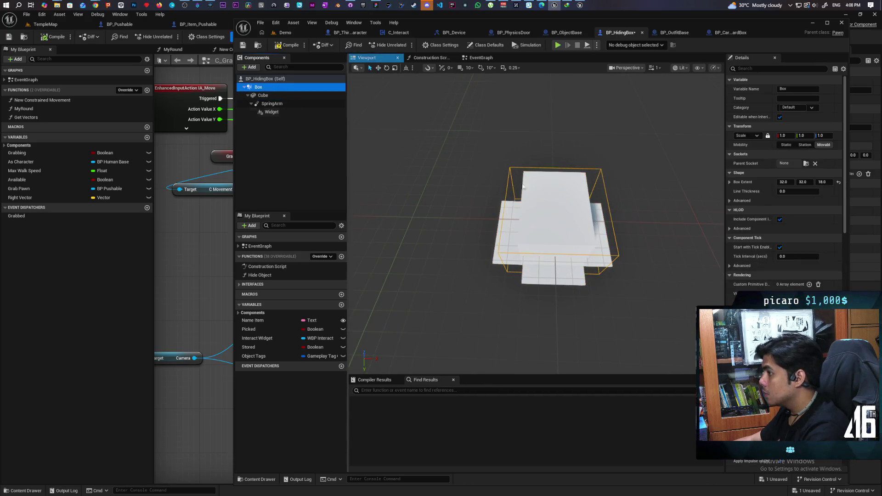
Shrink the Box's X extent to about 21.623 and shift the Cube slightly along X.
drag(784, 182, 768, 182)
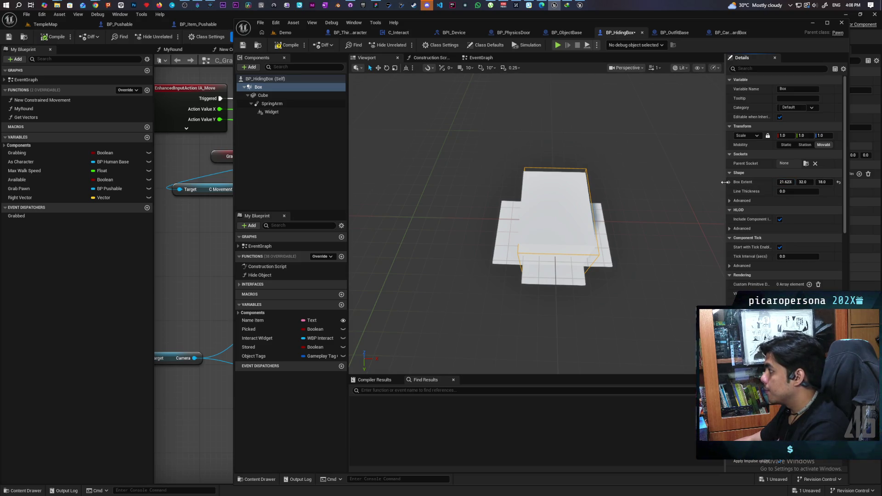
click(305, 95)
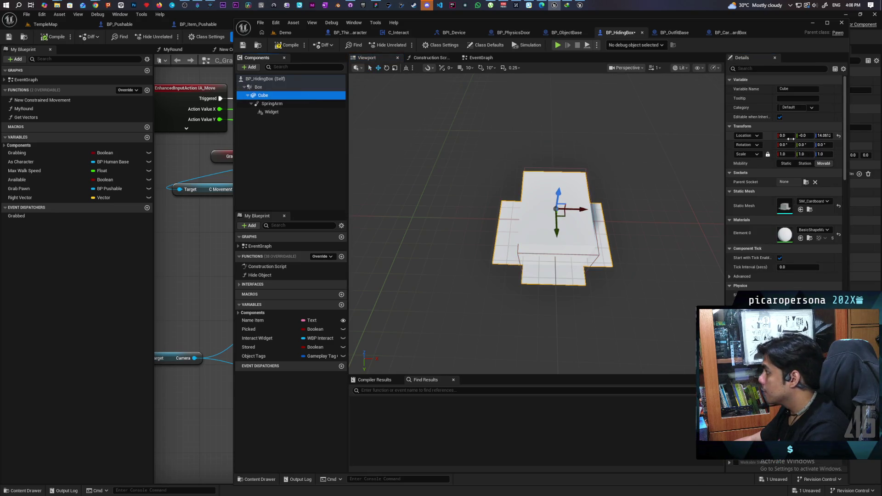
drag(784, 135, 789, 135)
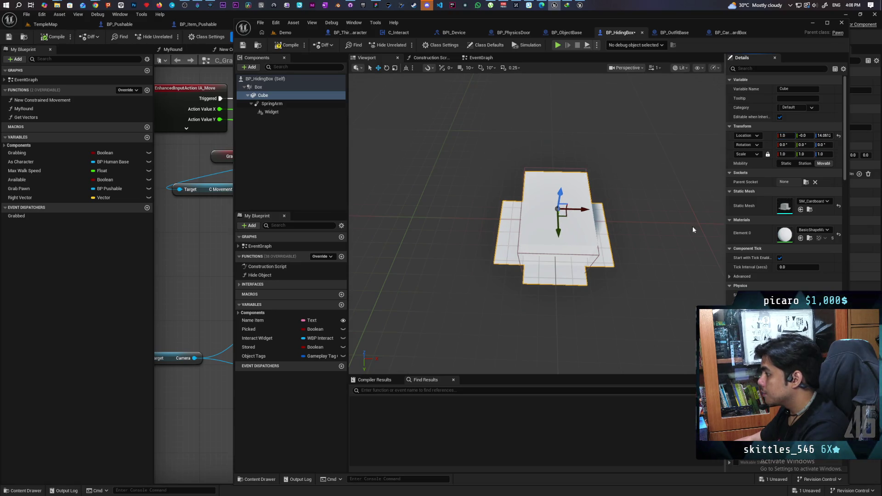
click(258, 87)
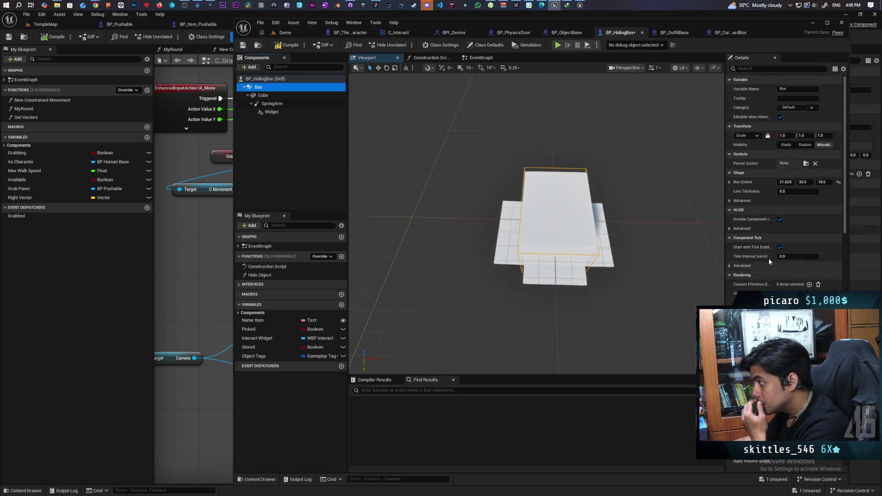
Reduce the Box's Y extent and nudge the Cube along Y to center it.
click(803, 182)
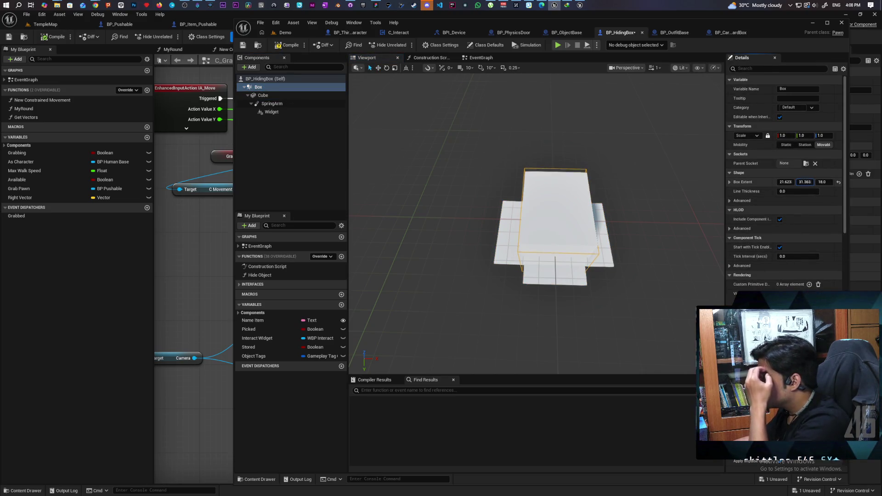
drag(804, 182, 799, 182)
drag(579, 322, 556, 270)
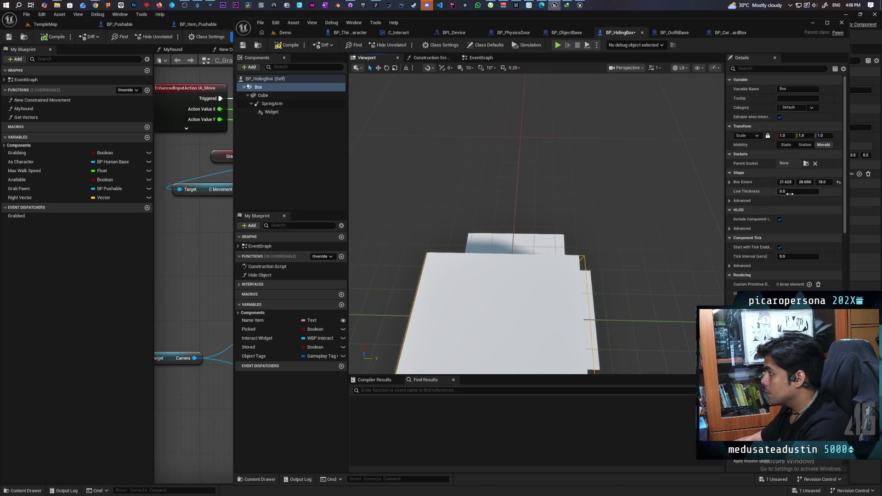
drag(803, 182, 800, 182)
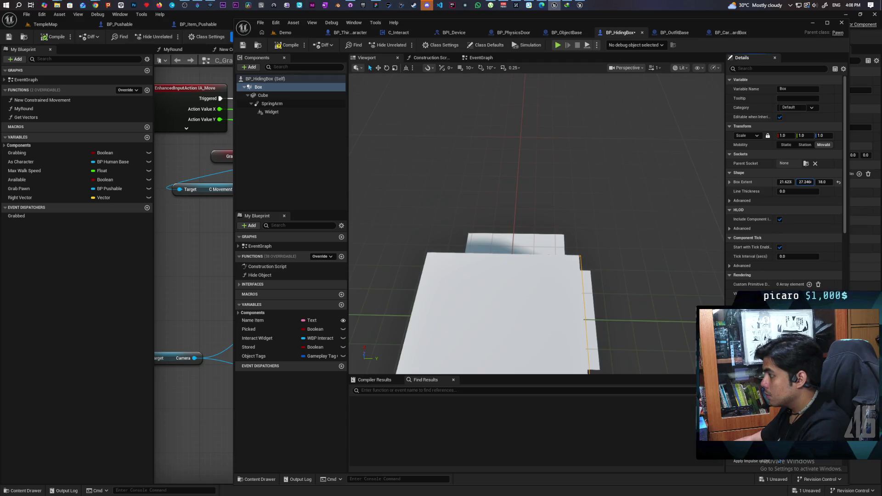
drag(800, 183, 800, 182)
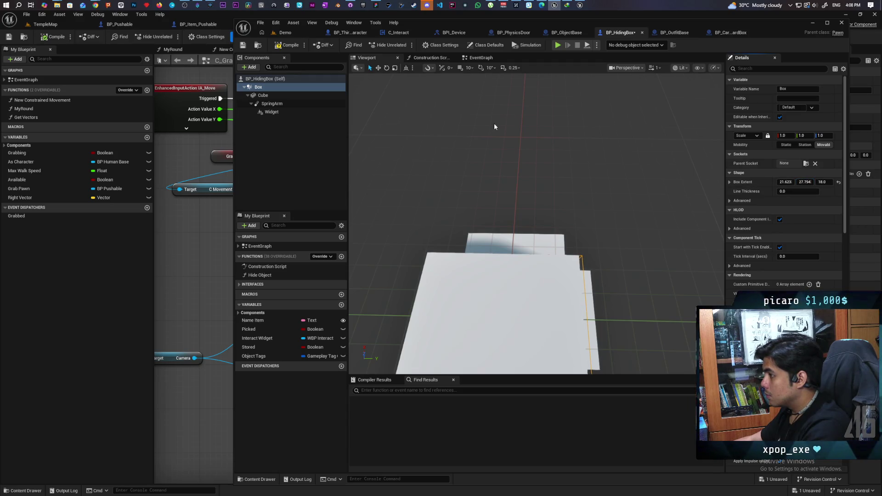
click(284, 97)
mouse_move(527, 318)
mouse_down()
mouse_move(505, 276)
mouse_move(542, 269)
mouse_move(519, 271)
mouse_move(505, 257)
mouse_move(473, 281)
mouse_up()
scroll(530, 207, up, 3)
mouse_move(505, 167)
mouse_down()
mouse_move(518, 171)
mouse_move(441, 202)
mouse_move(567, 240)
mouse_move(586, 225)
mouse_up()
mouse_move(503, 205)
mouse_down()
mouse_move(515, 229)
mouse_move(504, 243)
mouse_move(425, 182)
mouse_up()
key(f)
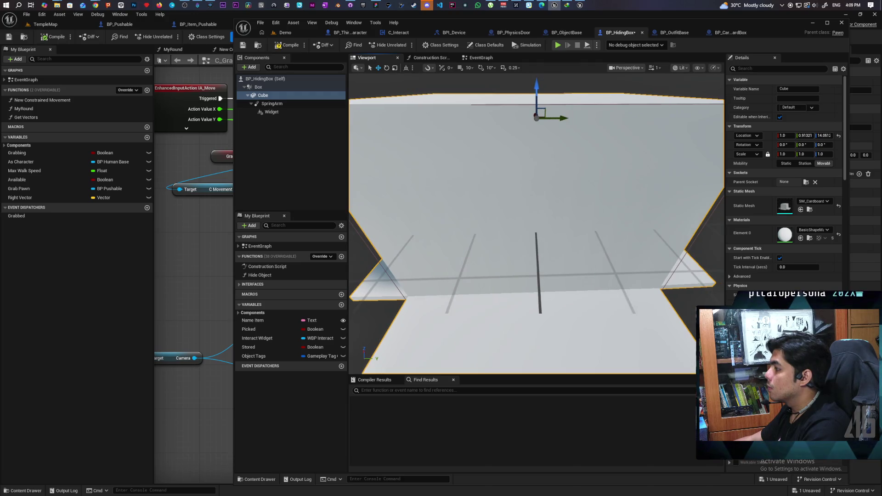
Set the Box's Y extent to 27 and save BP_HidingBox.
click(289, 88)
click(805, 182)
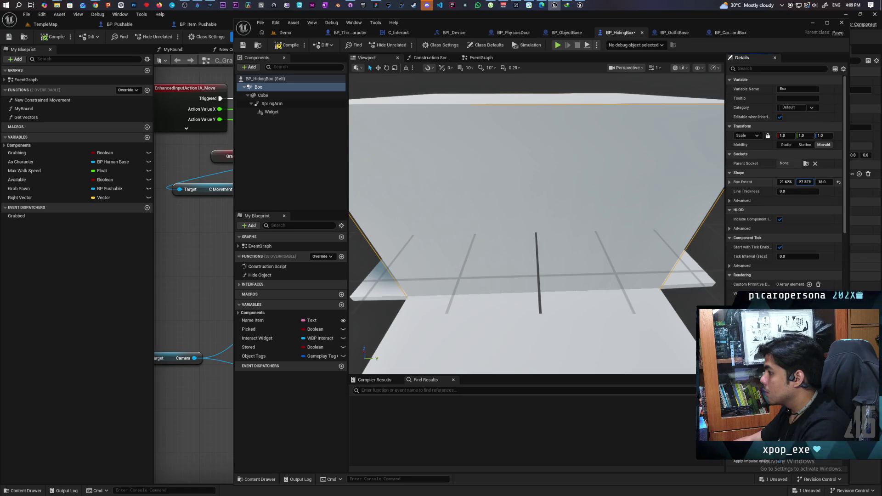
click(805, 183)
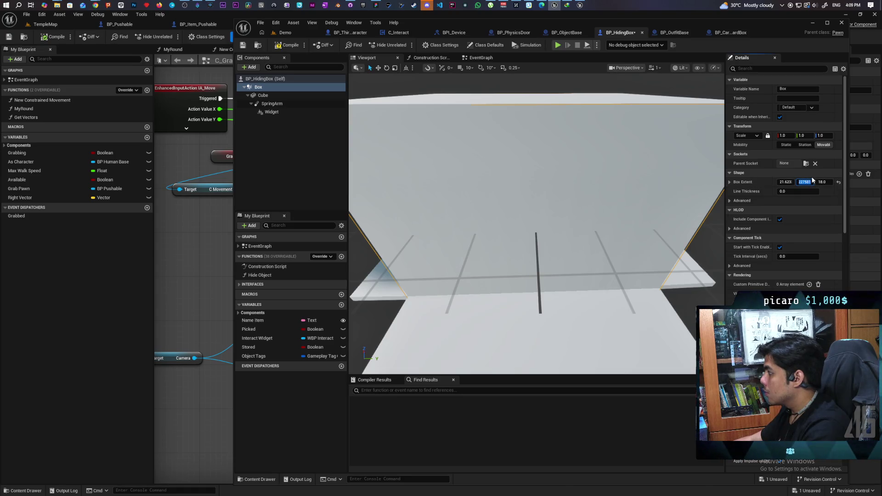
text(27)
key(Return)
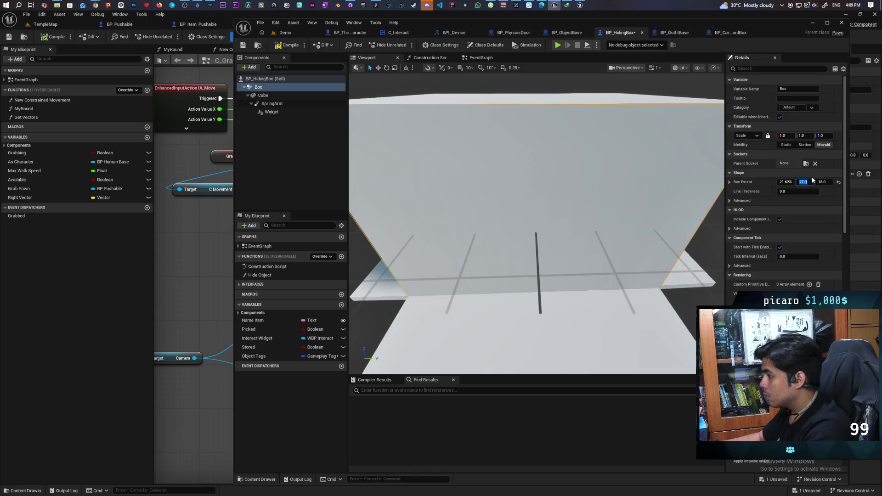
scroll(534, 221, down, 5)
mouse_move(533, 221)
mouse_down()
mouse_move(551, 216)
mouse_move(524, 219)
mouse_move(574, 233)
mouse_up()
scroll(533, 220, up, 5)
scroll(533, 220, down, 4)
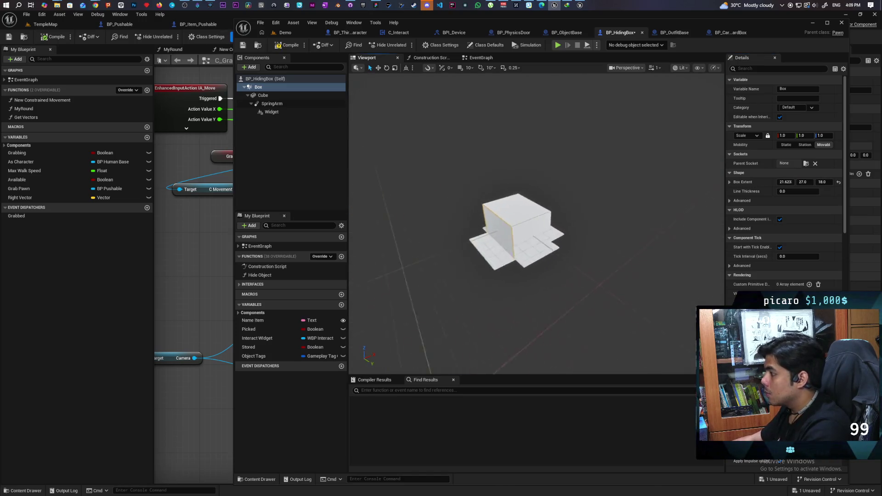
key(ctrl+s)
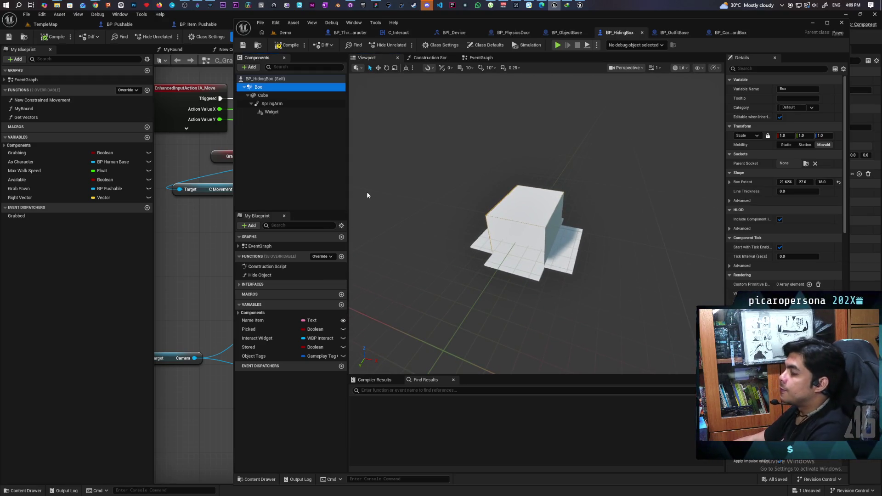
Set the Name Item variable's default value to Box.
click(275, 104)
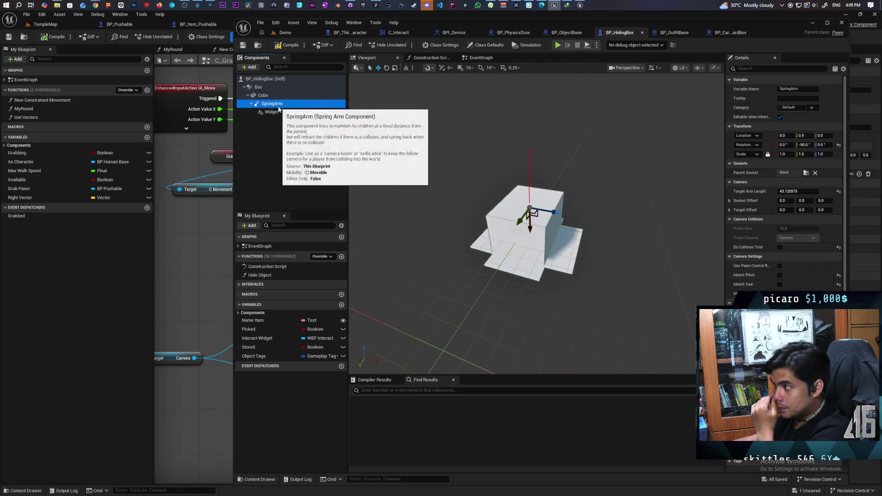
click(279, 113)
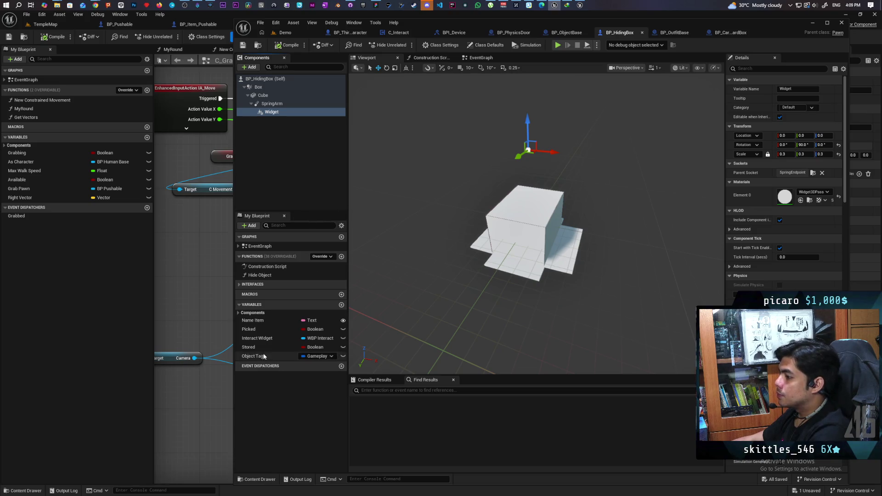
click(258, 322)
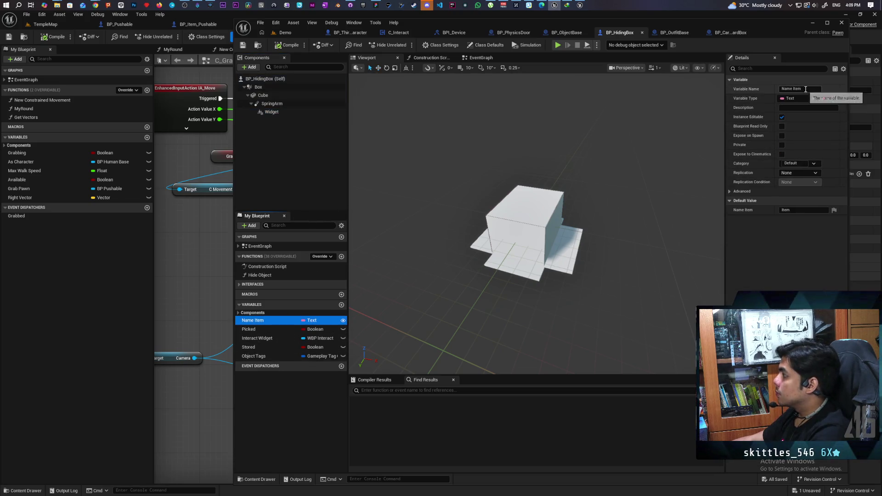
text(Box)
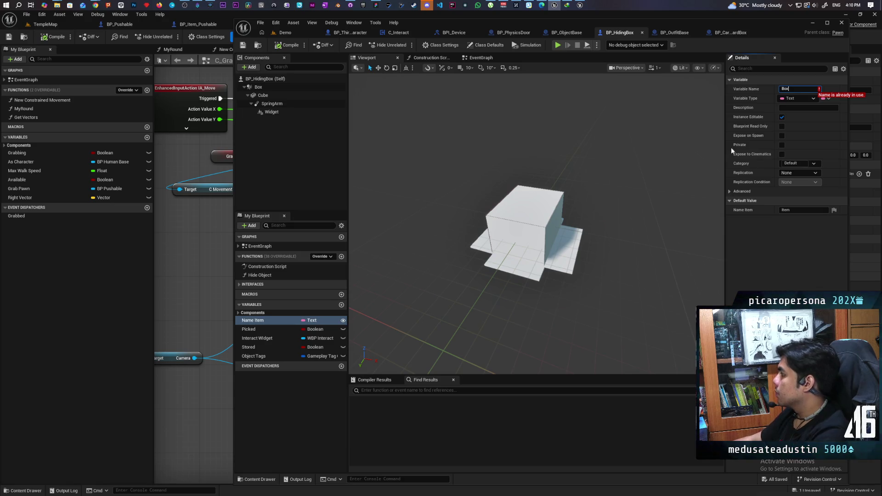
key(Escape)
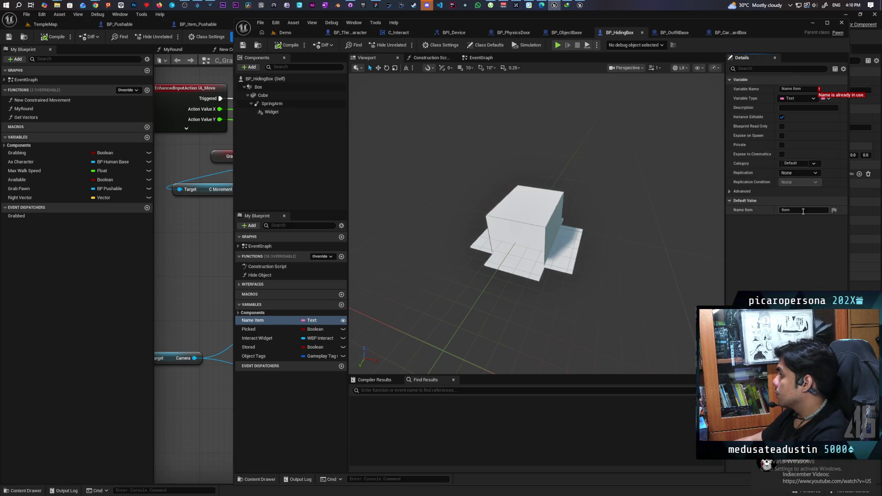
text(B)
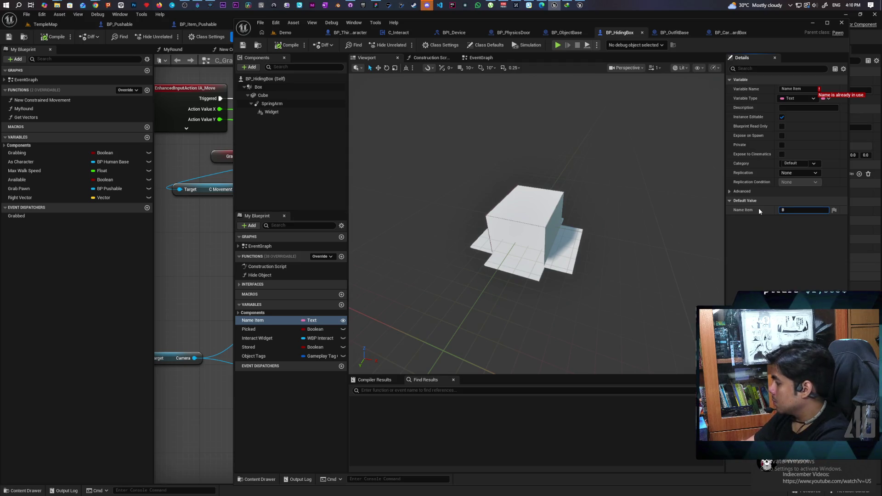
text(ox)
key(Return)
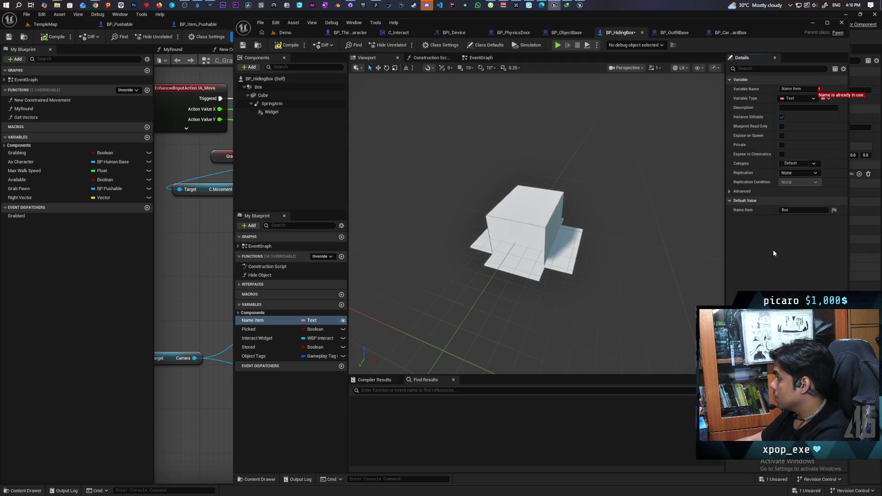
Give the Object Tags variable the Object.Disguise gameplay tag as its default, then view the event graph.
click(260, 358)
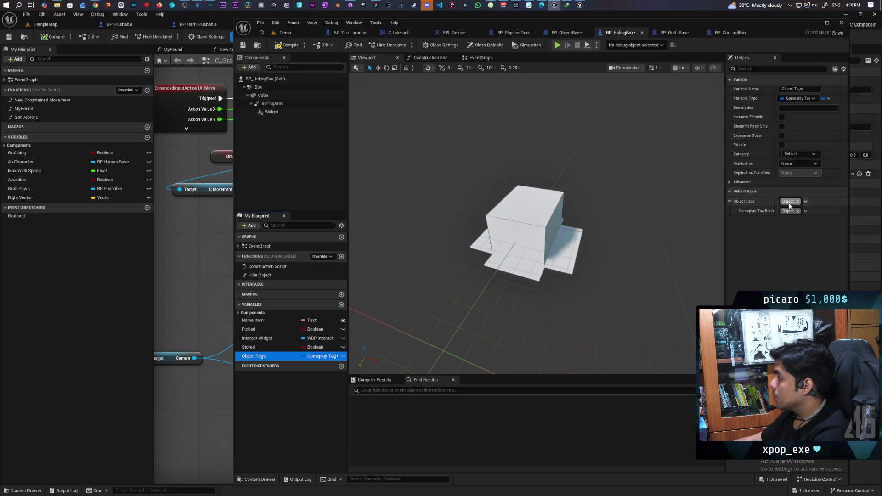
click(805, 211)
click(792, 256)
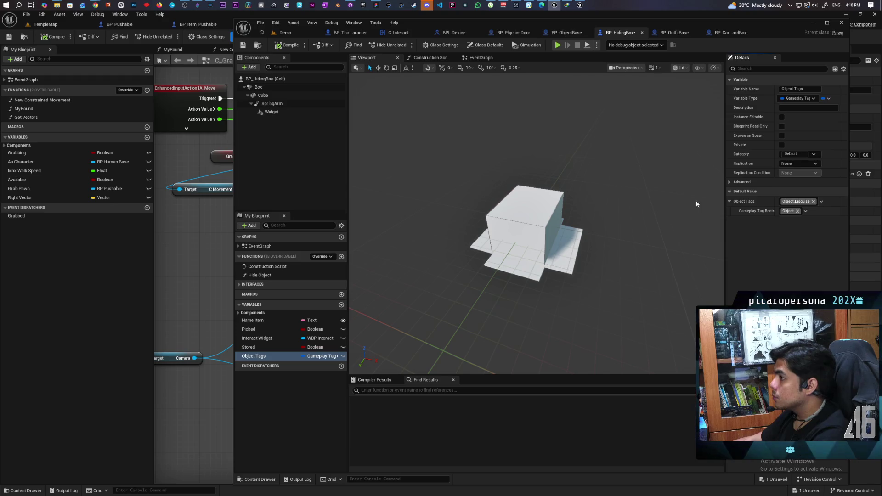
click(805, 211)
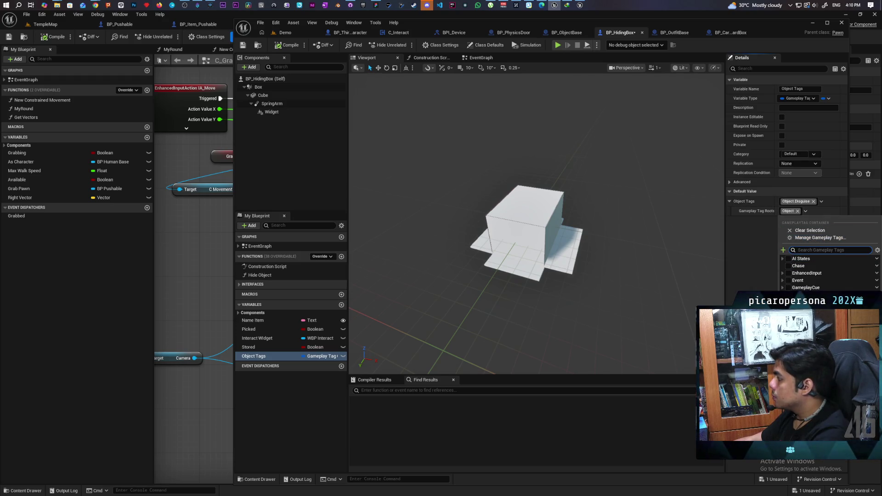
drag(683, 298, 717, 272)
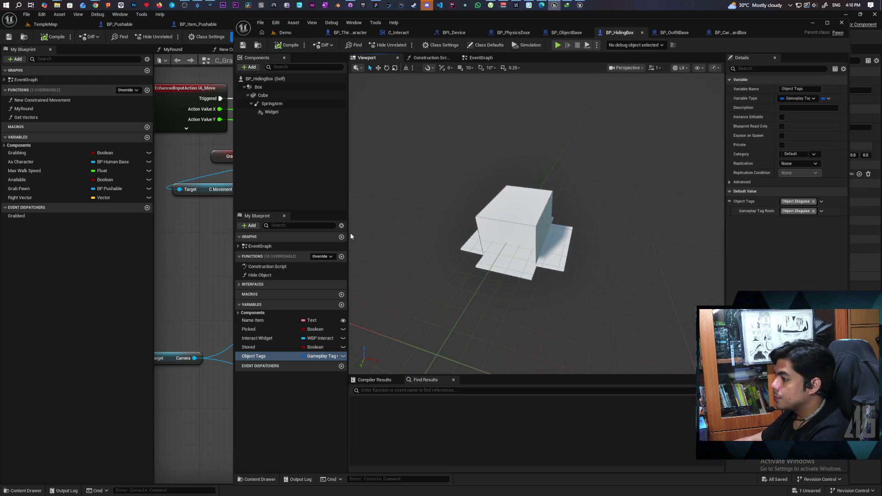
click(483, 59)
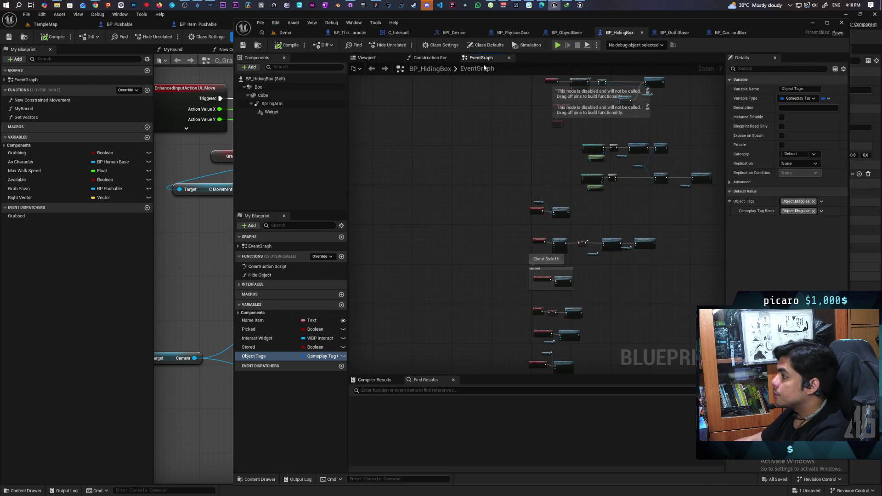
Add a Floating Pawn Movement component found by searching 'floating', compile, and inspect its settings.
click(274, 79)
click(249, 67)
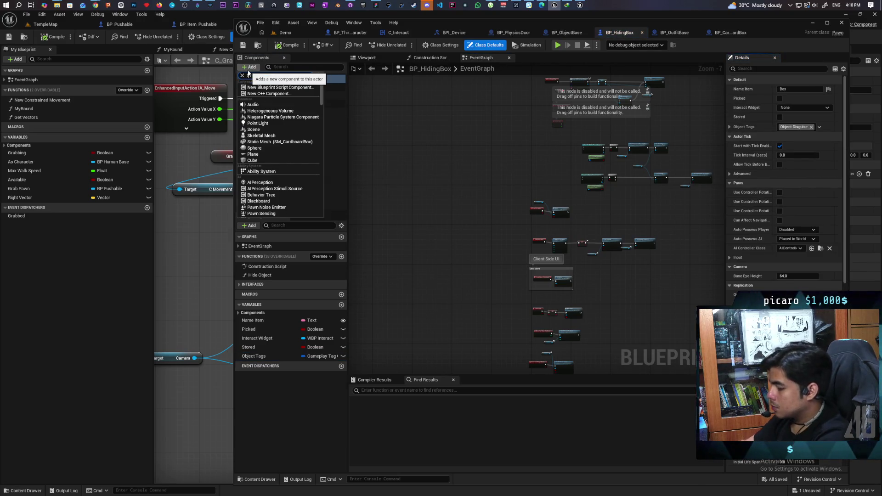
text(floating)
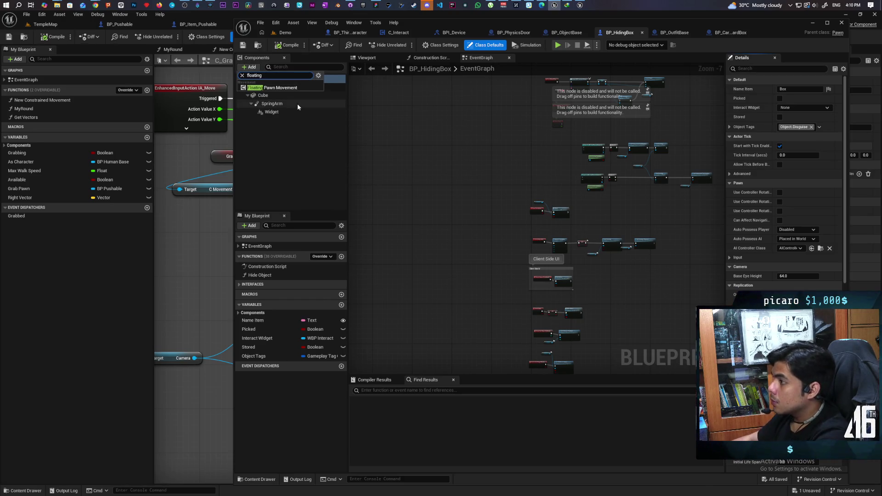
click(285, 88)
key(F7)
scroll(469, 123, down, 1)
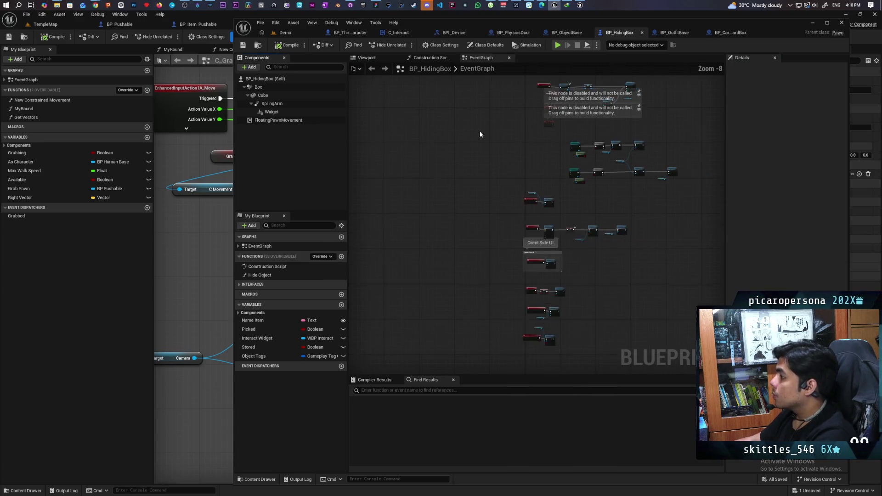
scroll(482, 139, up, 1)
click(307, 120)
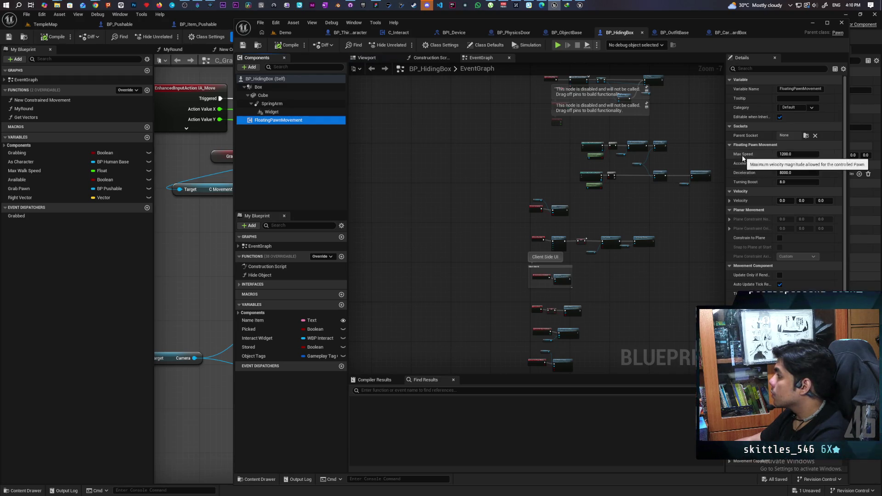
click(347, 32)
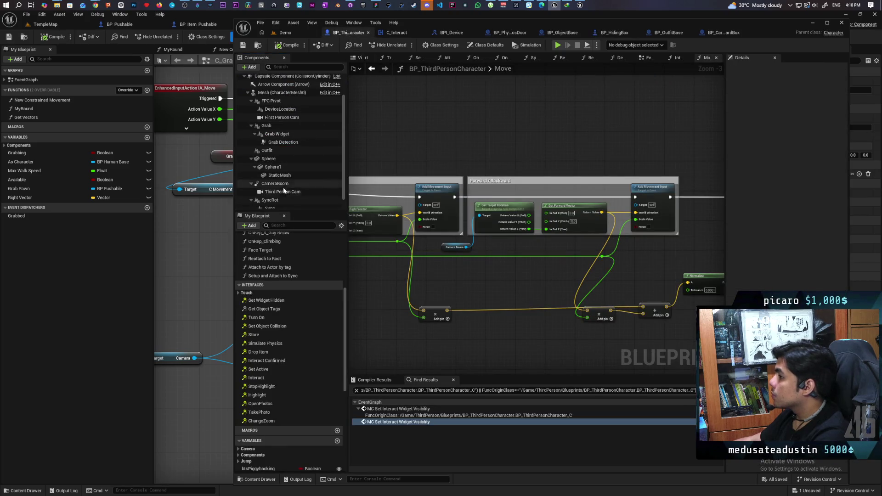
Review BP_ThirdPersonCharacter's CharacterMovement settings for reference, then return to BP_HidingBox.
click(282, 120)
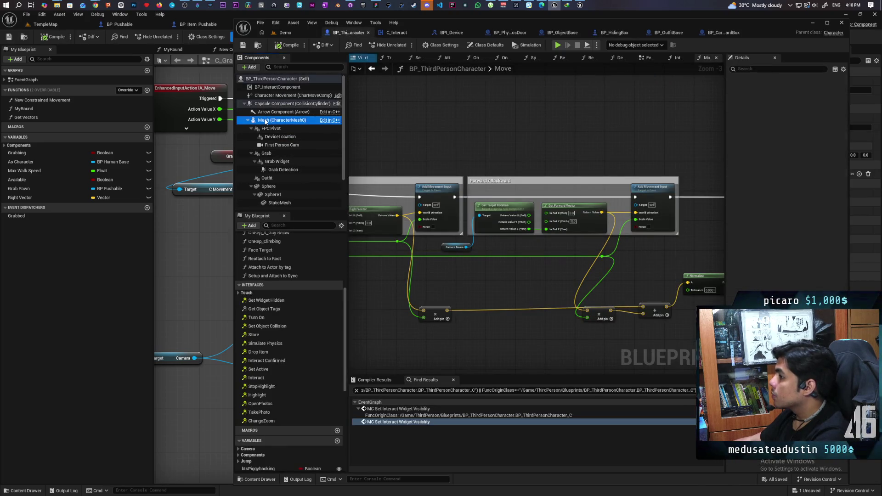
click(277, 87)
click(293, 95)
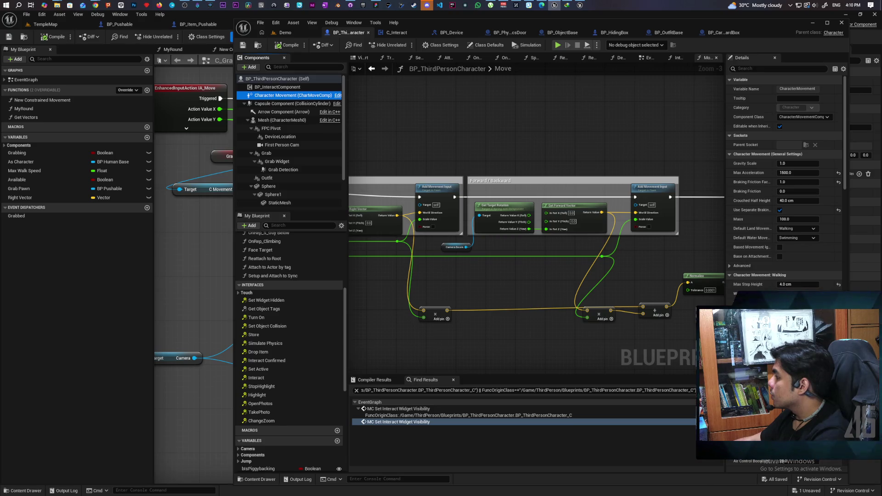
click(715, 32)
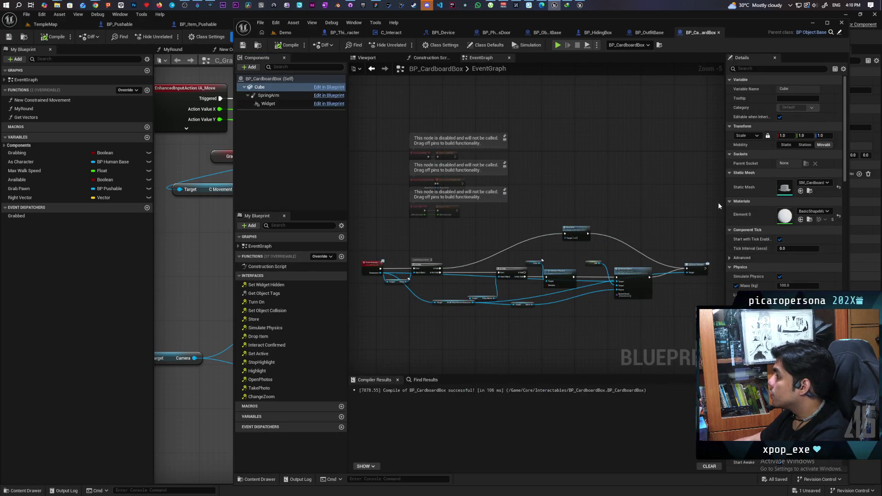
click(598, 36)
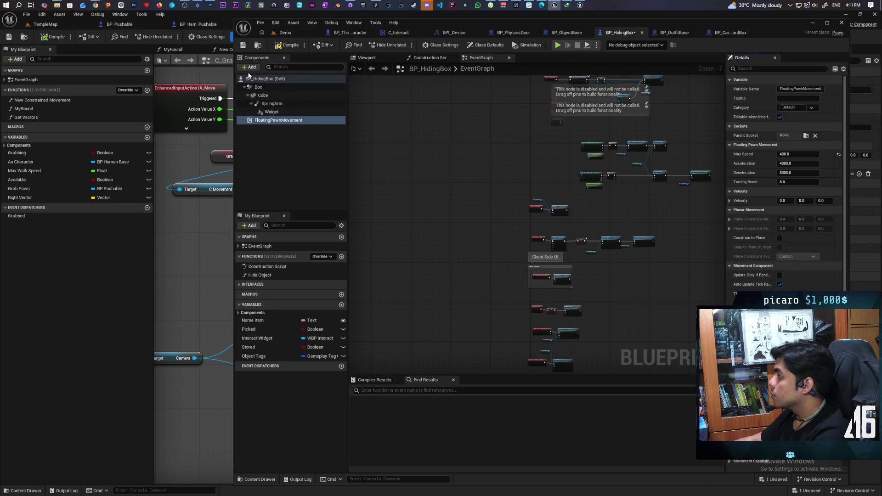
Compile and save BP_HidingBox with FloatingPawnMovement Max Speed at 400, then go to BP_CardboardBox.
click(283, 45)
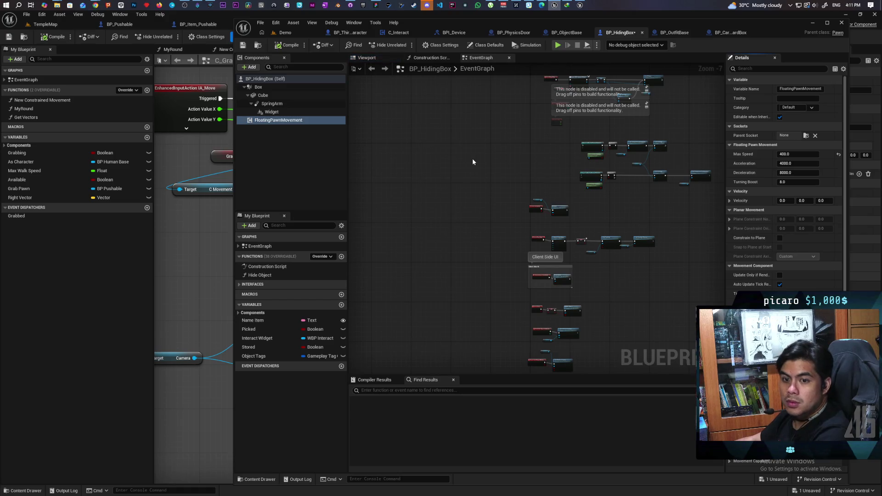
key(ctrl+s)
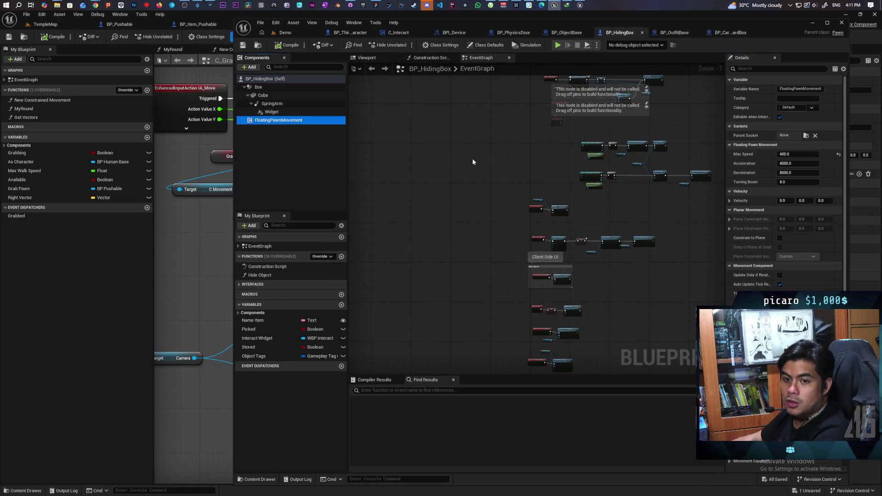
scroll(481, 182, down, 3)
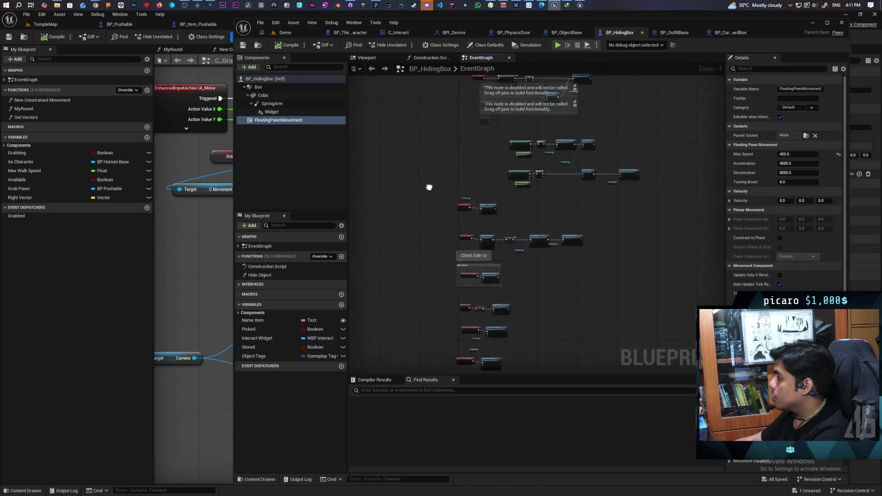
scroll(429, 202, up, 3)
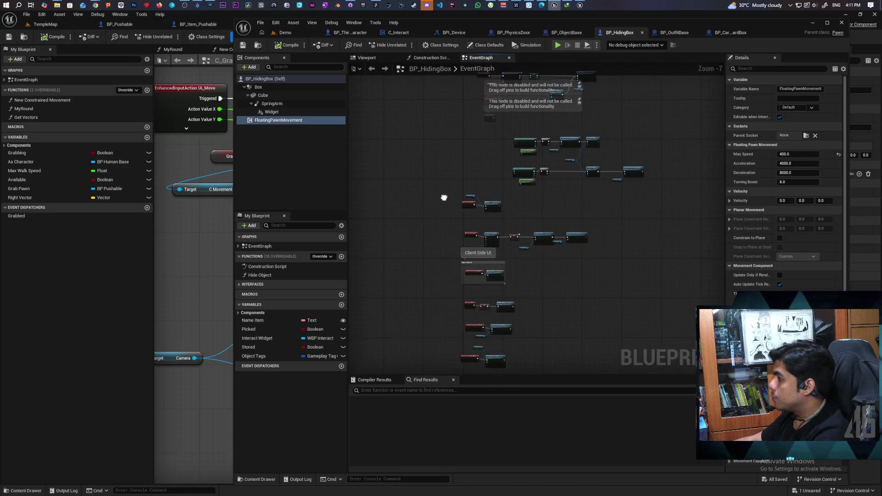
scroll(439, 140, down, 2)
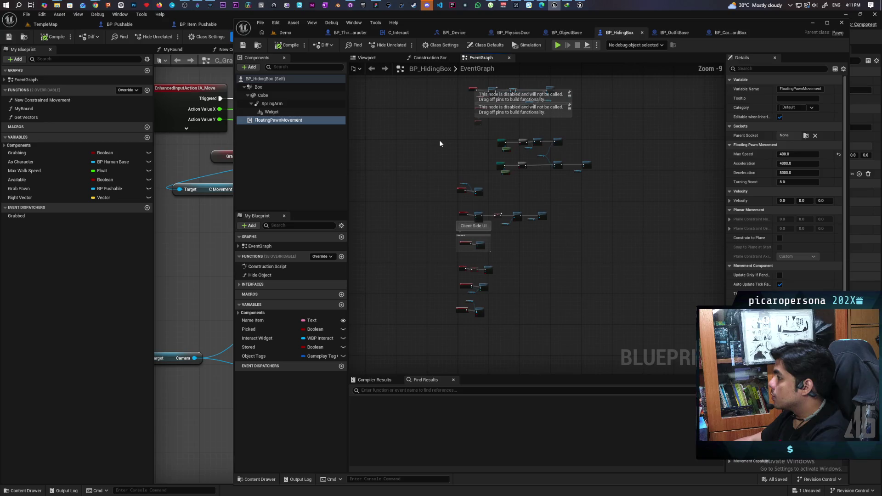
click(726, 35)
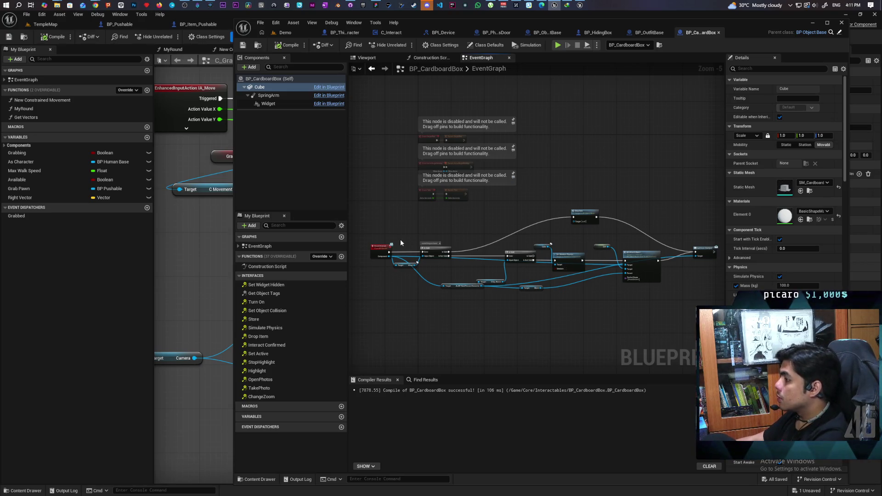
Look over the BP_CardboardBox event graph and BP_OutfitBase's graphs, then move on to BP_ObjectBase.
scroll(401, 243, down, 1)
mouse_move(380, 232)
mouse_down()
mouse_move(674, 302)
mouse_move(617, 283)
mouse_up()
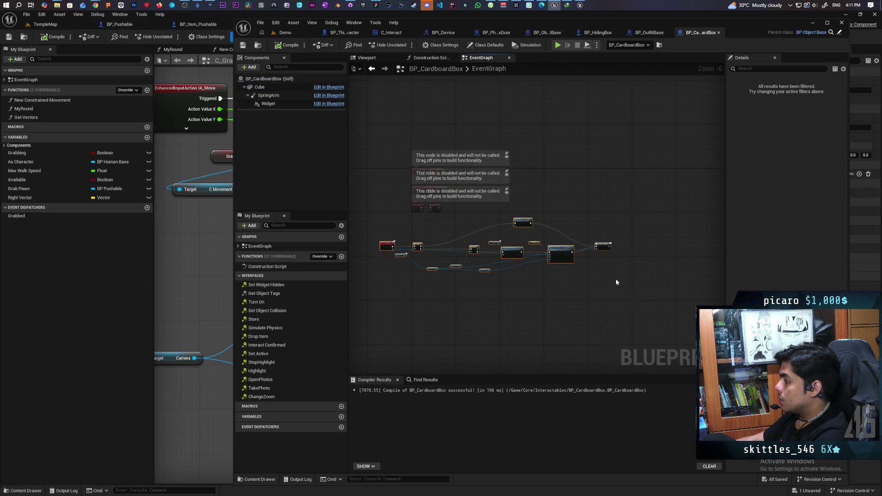
click(646, 31)
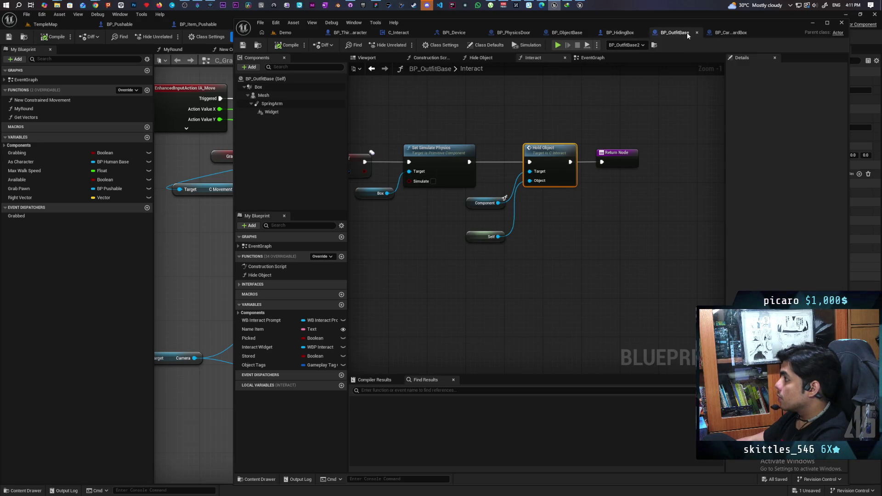
scroll(589, 87, down, 2)
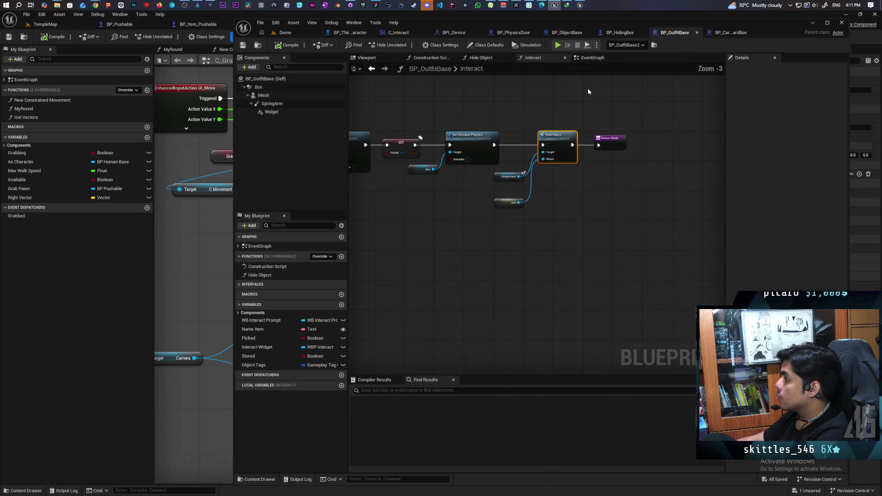
mouse_move(541, 83)
mouse_down()
mouse_move(612, 92)
mouse_move(606, 86)
mouse_up()
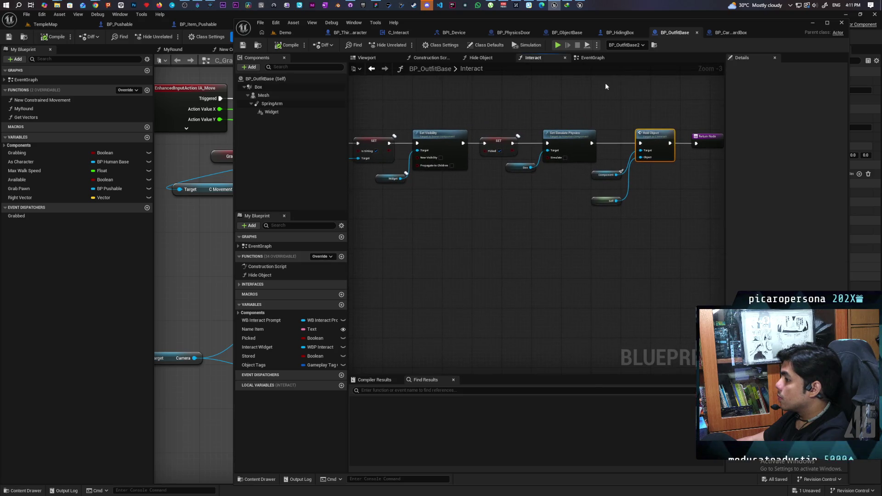
click(565, 59)
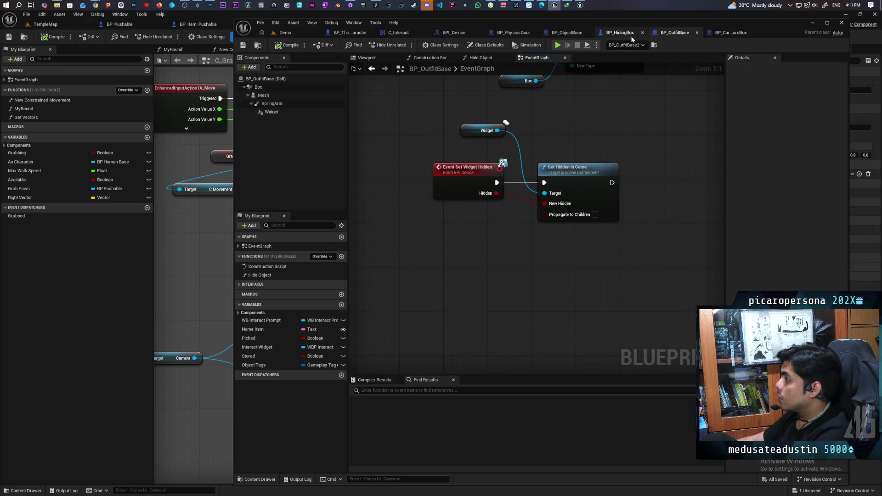
click(580, 34)
Open BP_HidingBox's Interact graph and break the Mesh link into the Parent input.
click(620, 33)
double_click(568, 307)
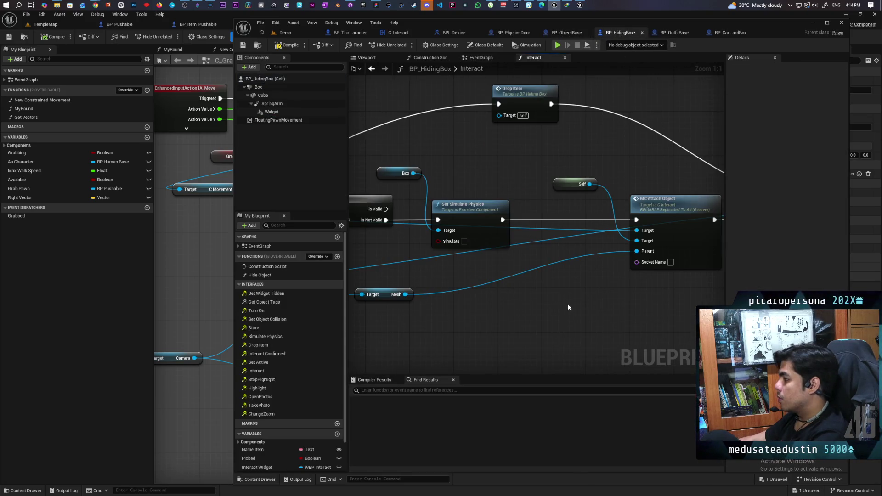
drag(568, 307, 579, 298)
scroll(580, 277, down, 1)
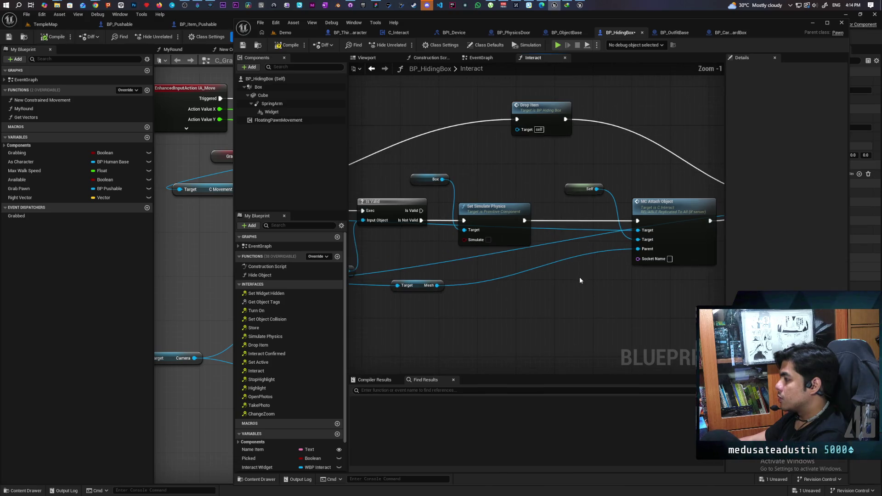
alt+click(617, 251)
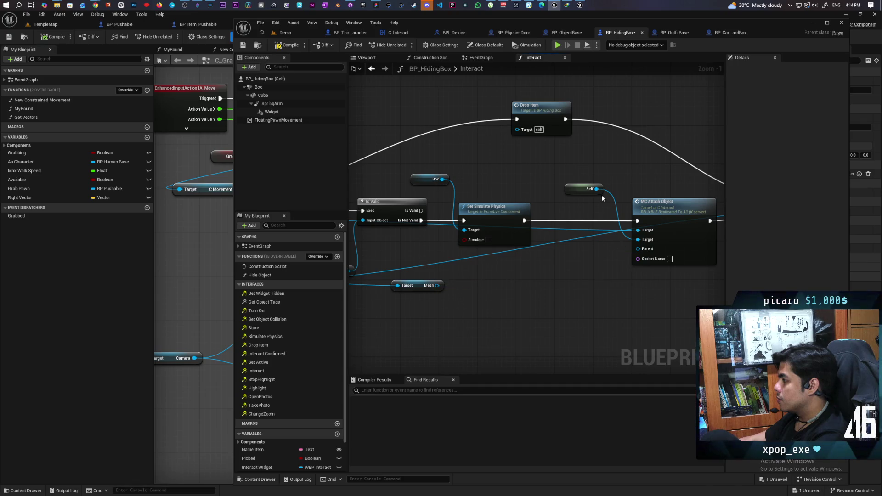
right_click(638, 249)
click(598, 259)
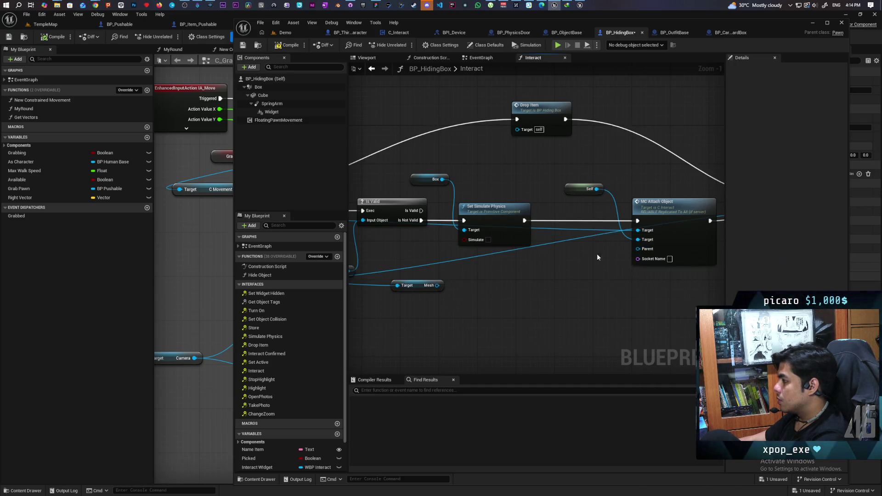
Drag a Cube component reference into the graph below MC Attach Object.
click(273, 96)
mouse_move(273, 100)
mouse_down()
mouse_move(654, 260)
mouse_move(640, 248)
mouse_move(604, 288)
mouse_up()
mouse_move(540, 274)
mouse_down()
mouse_move(654, 292)
mouse_move(484, 305)
mouse_up()
scroll(484, 306, down, 1)
scroll(460, 304, up, 2)
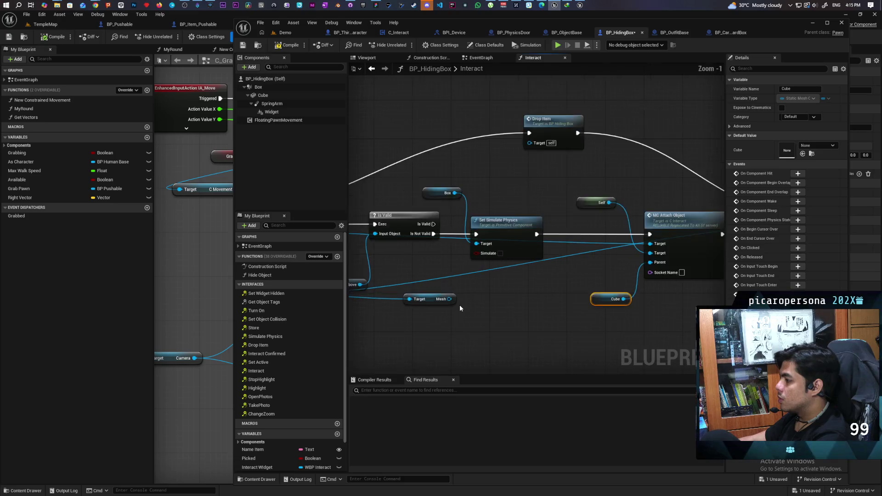
mouse_move(445, 299)
mouse_down()
mouse_move(679, 246)
mouse_move(643, 266)
mouse_move(677, 248)
mouse_up()
click(642, 261)
mouse_move(446, 299)
mouse_down()
mouse_move(598, 275)
mouse_move(684, 246)
mouse_move(606, 271)
mouse_move(613, 262)
mouse_up()
click(690, 239)
Replace Self on MC Attach Object's second Target with the As BP Third Person Character output.
drag(678, 245, 556, 224)
drag(664, 245, 591, 244)
scroll(514, 269, down, 3)
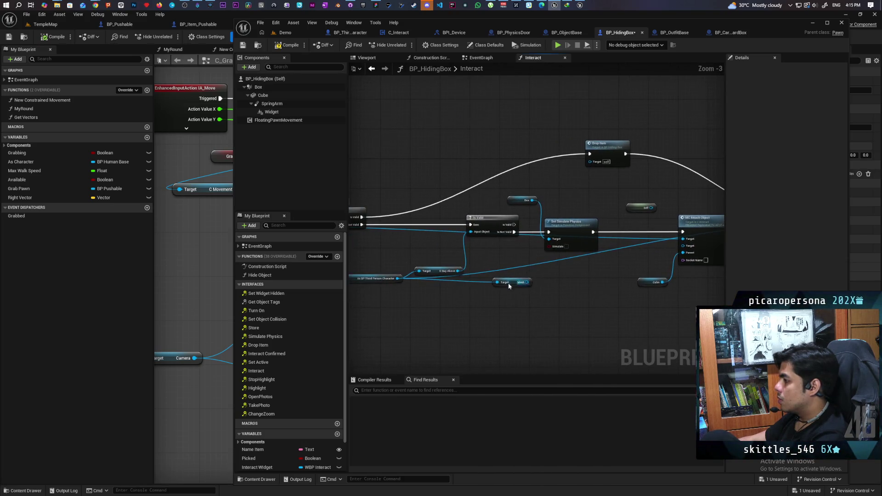
mouse_move(398, 279)
mouse_down()
mouse_move(660, 258)
mouse_move(683, 246)
mouse_up()
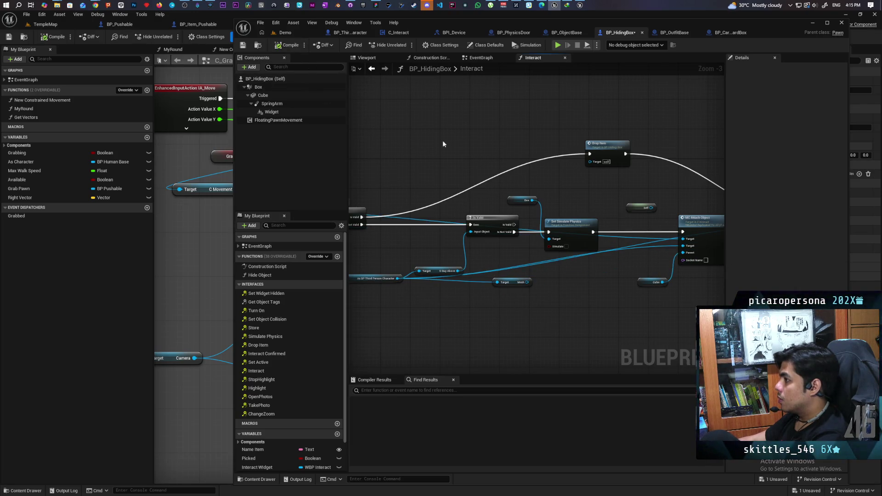
click(294, 35)
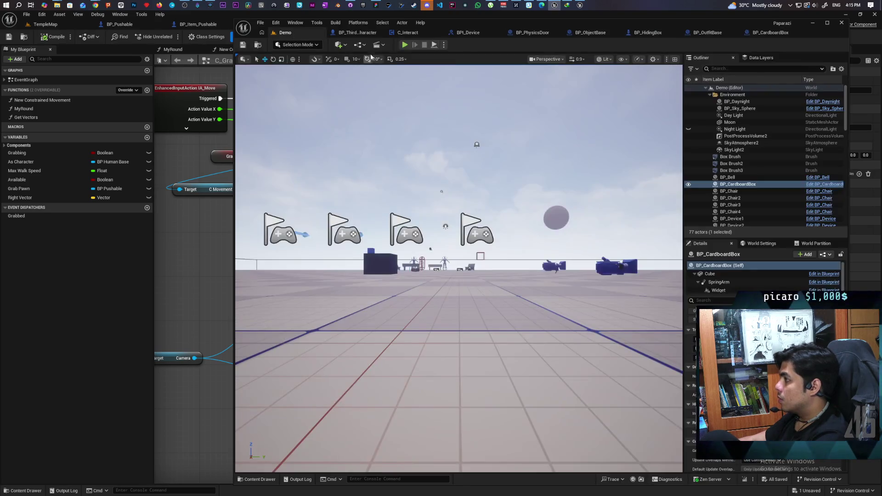
Playtest multiplayer: walk to the cardboard box, hide and exit with F, then stop.
click(406, 45)
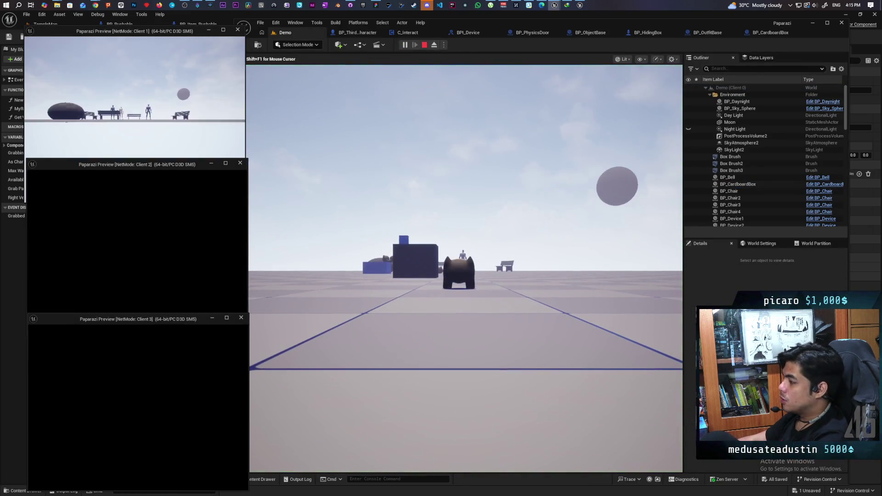
click(471, 319)
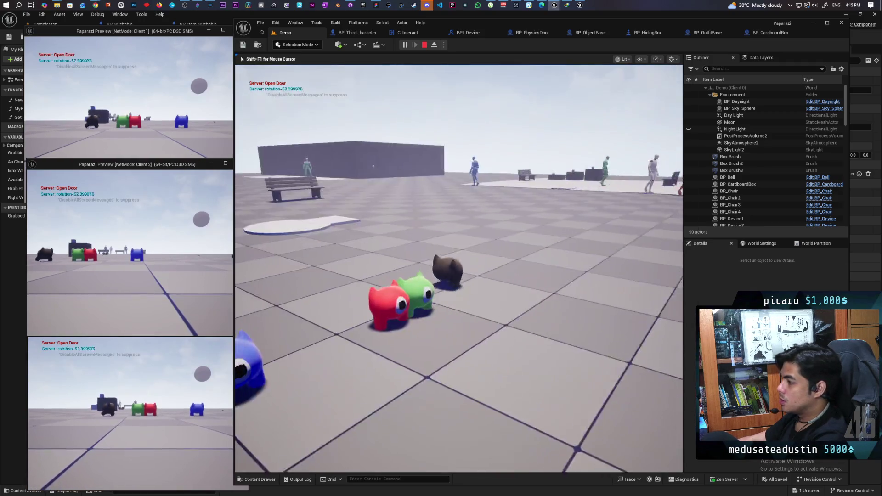
key(w)
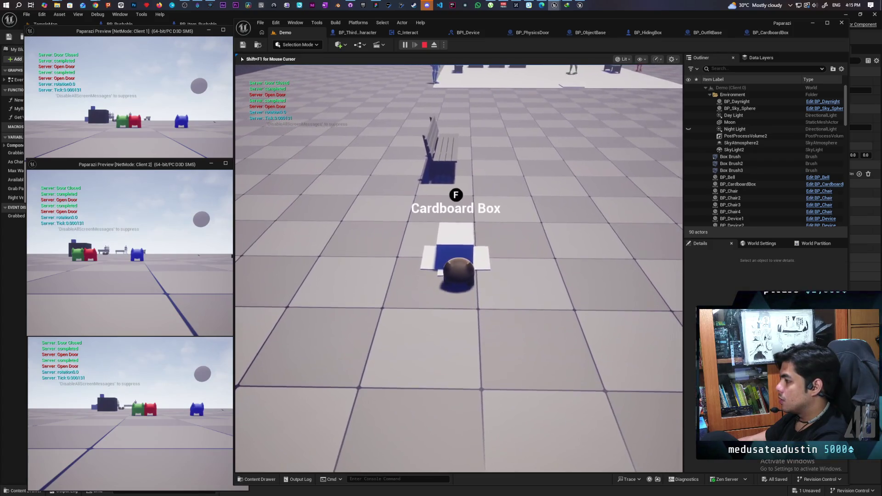
key(f)
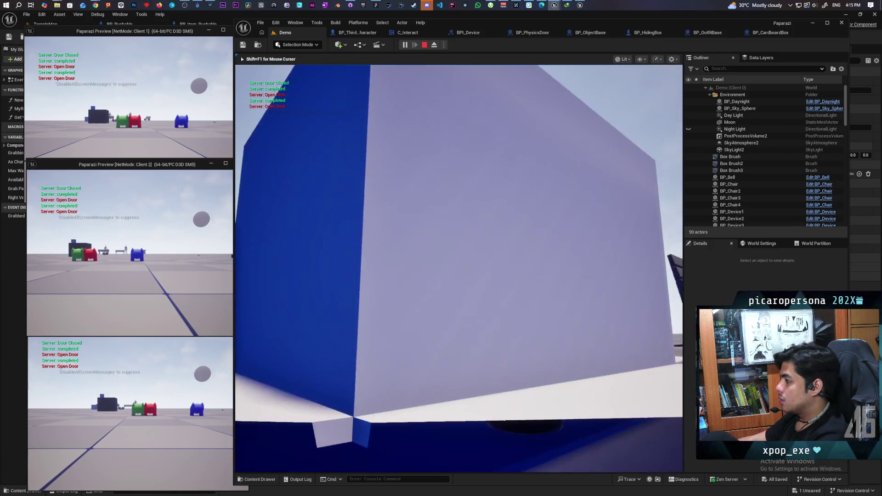
key(f)
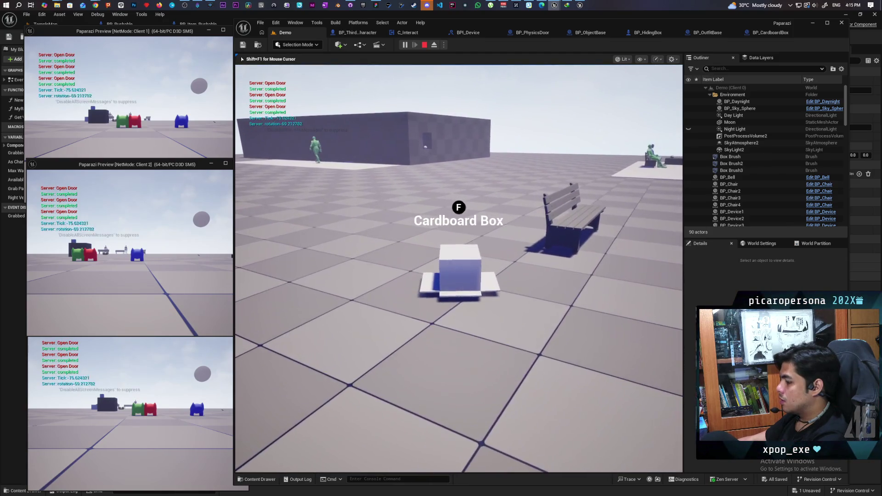
key(Escape)
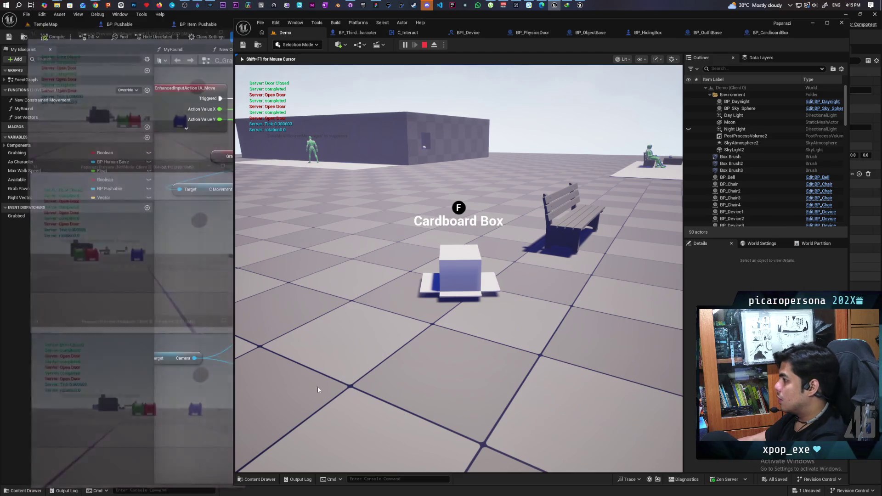
key(f)
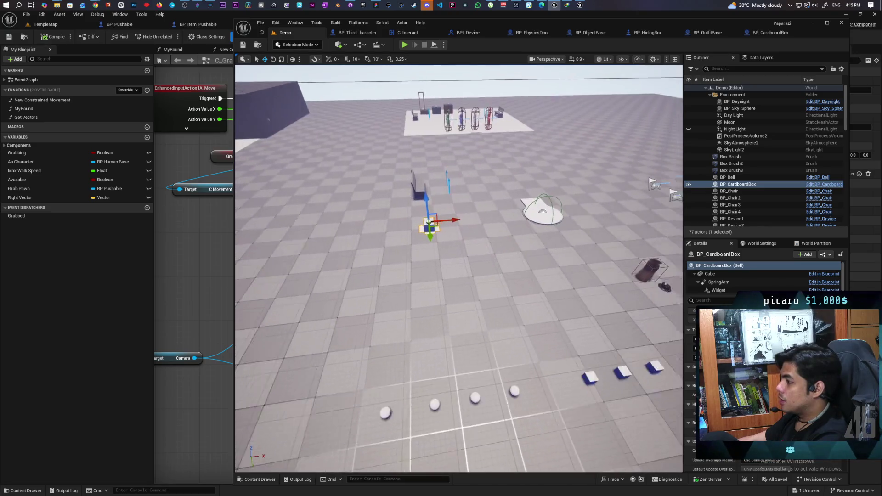
click(649, 33)
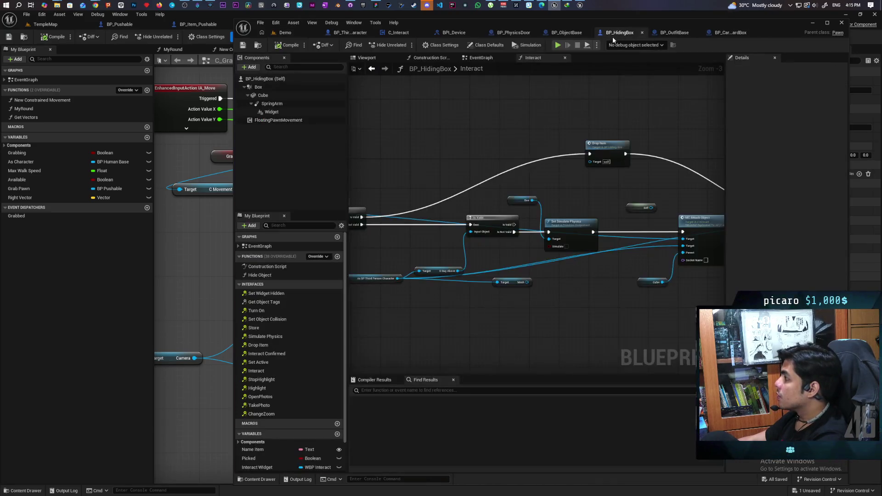
Drag BP_HidingBox from Interactables onto the Demo level floor and start multiplayer play with Alt+P.
click(261, 45)
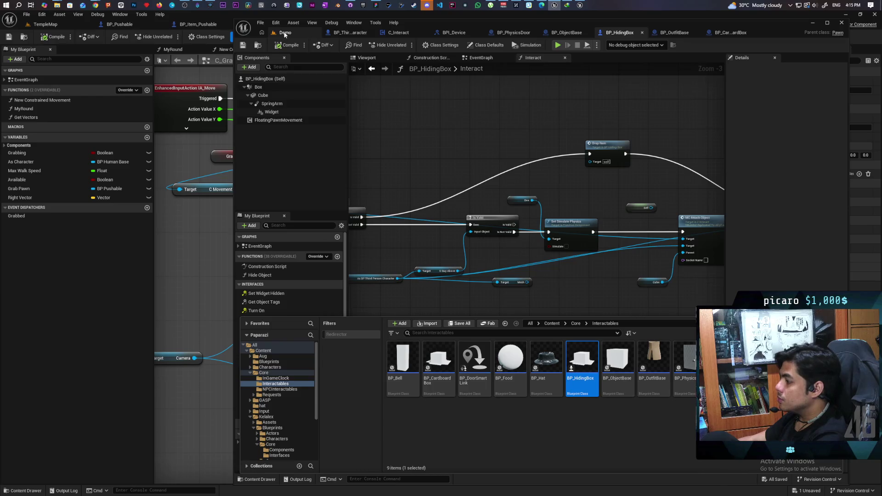
click(285, 33)
click(258, 479)
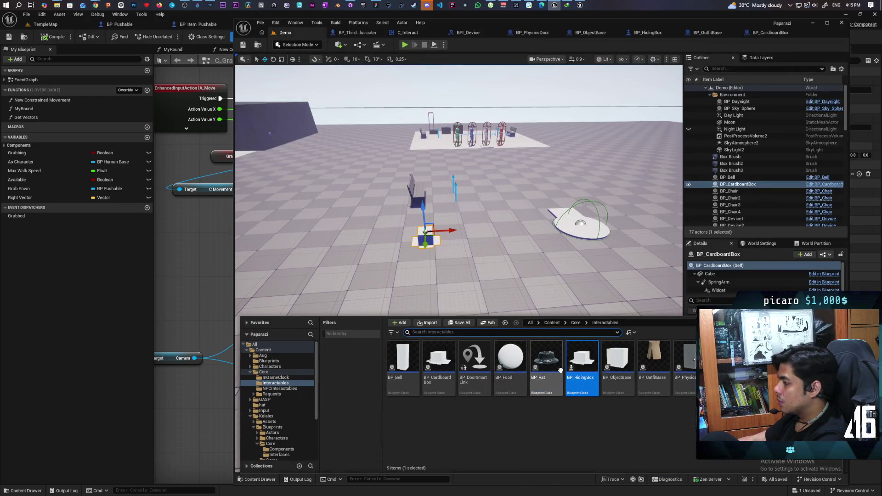
mouse_move(582, 368)
mouse_down()
mouse_move(426, 294)
mouse_move(426, 264)
mouse_move(424, 299)
mouse_up()
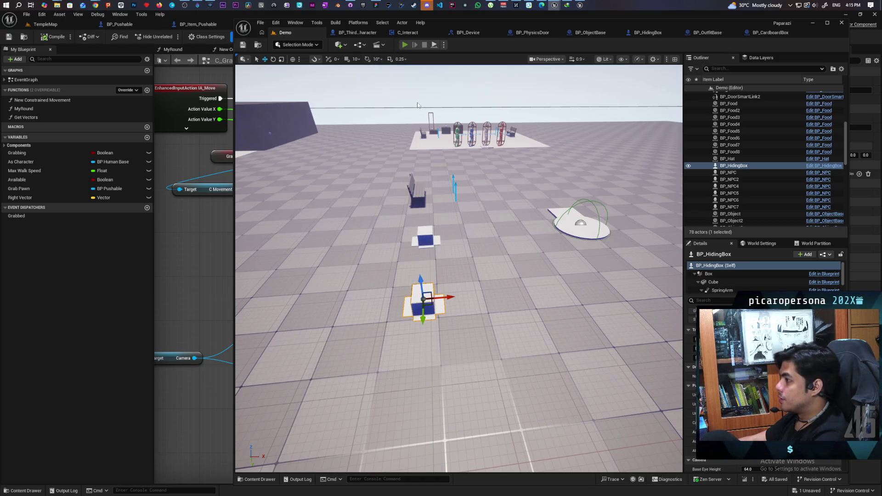
key(alt+p)
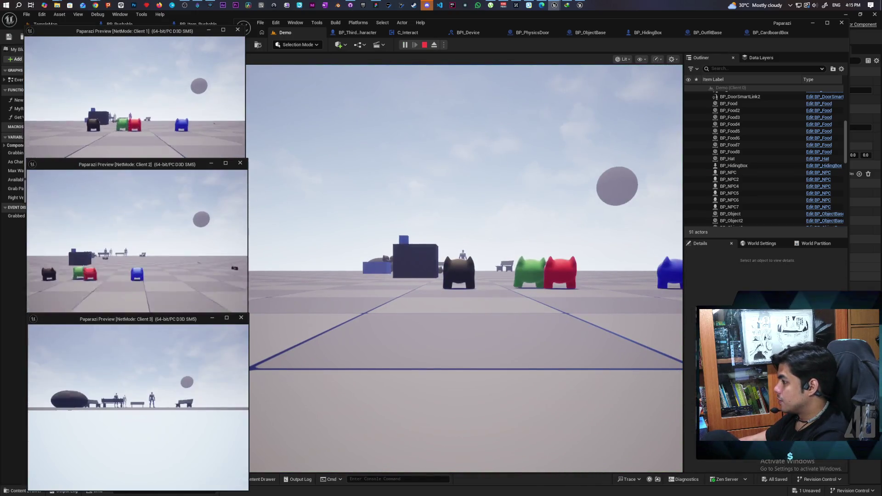
Walk to the new hiding box, interact with F, move around, spawn food, then stop play.
key(alt+Tab)
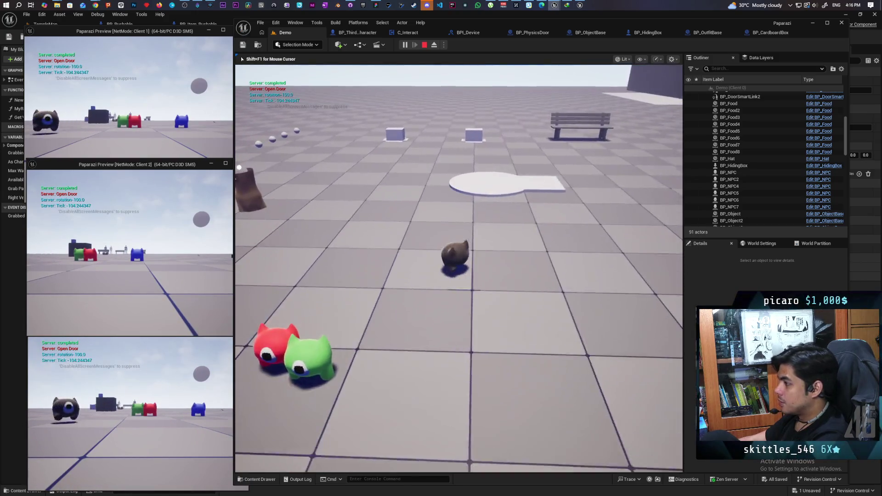
key(w)
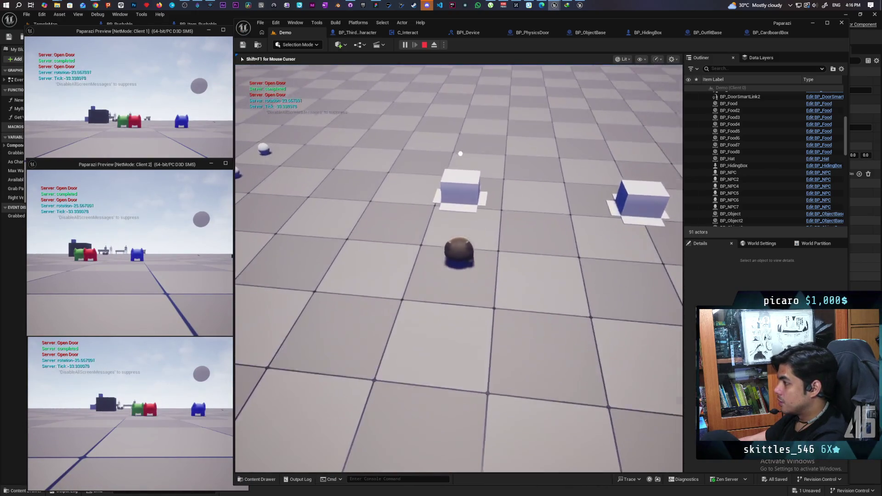
key(w)
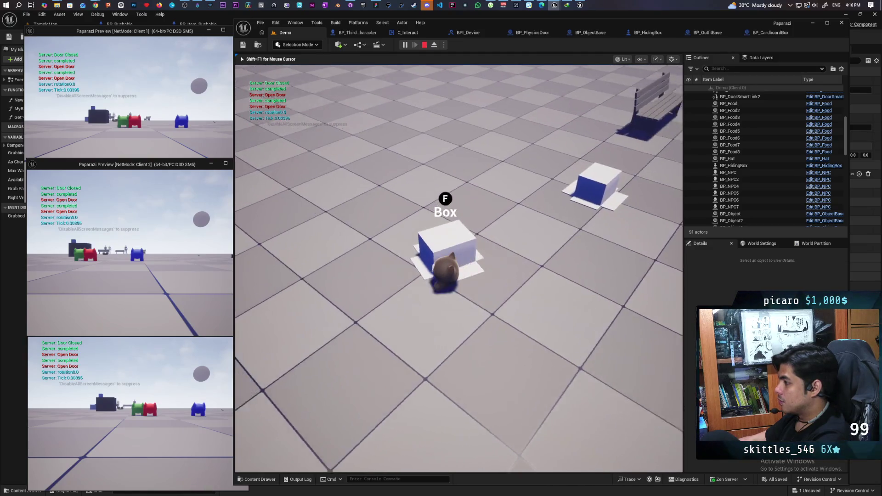
key(f)
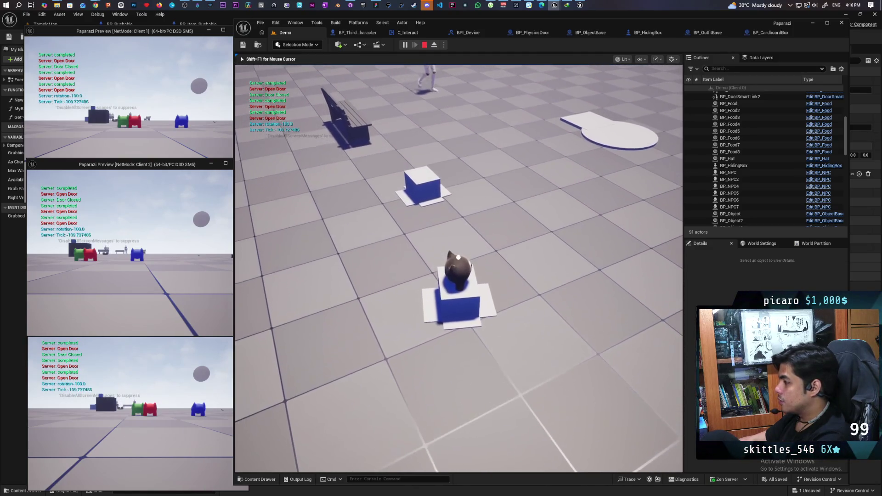
key(w)
key(w)
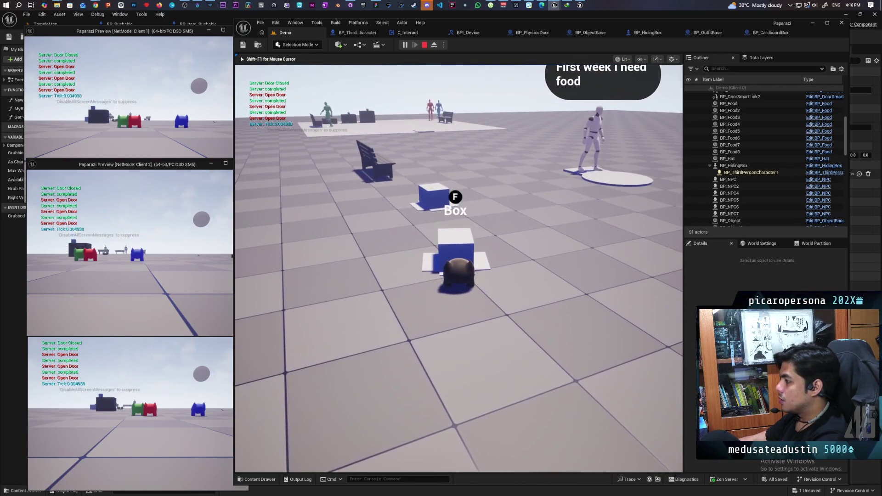
key(f)
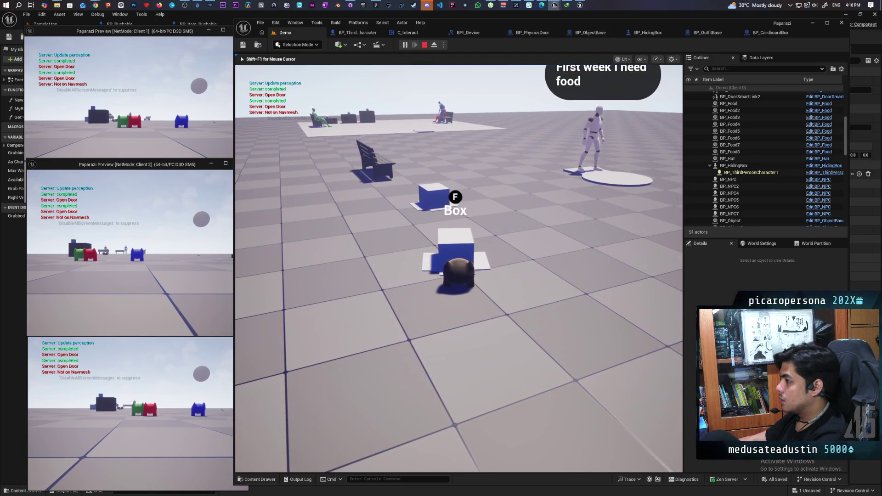
key(f)
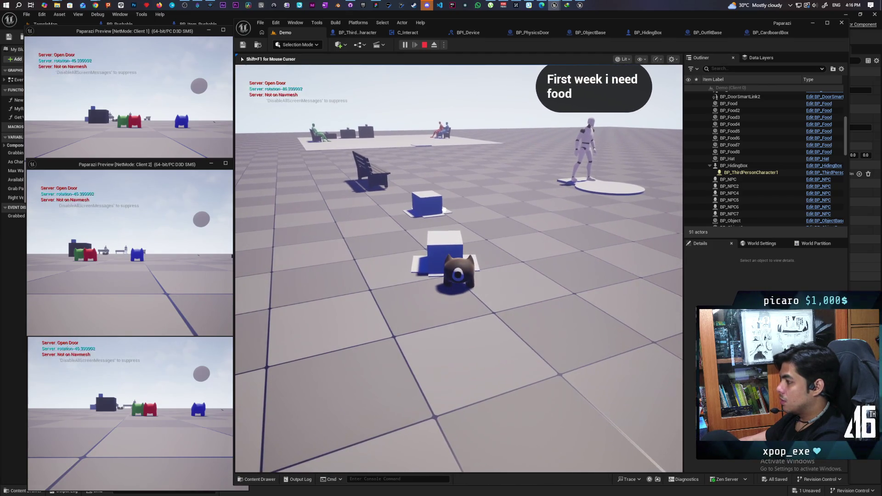
key(w)
key(s)
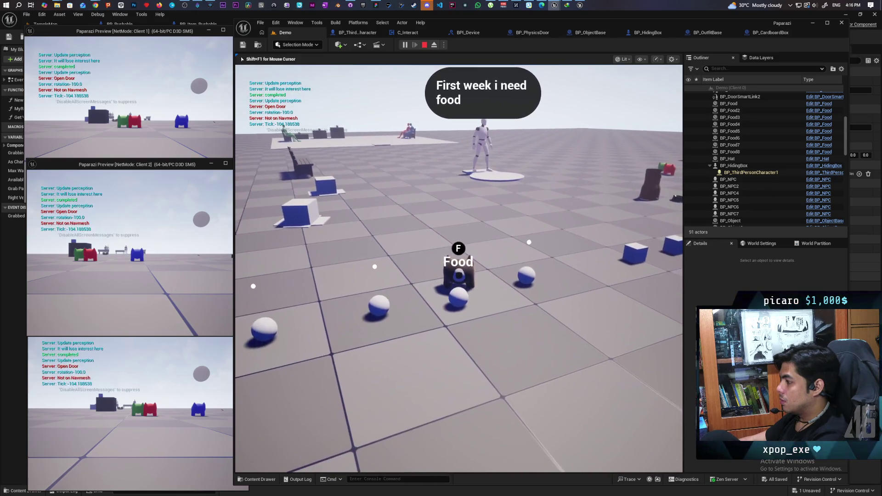
key(w)
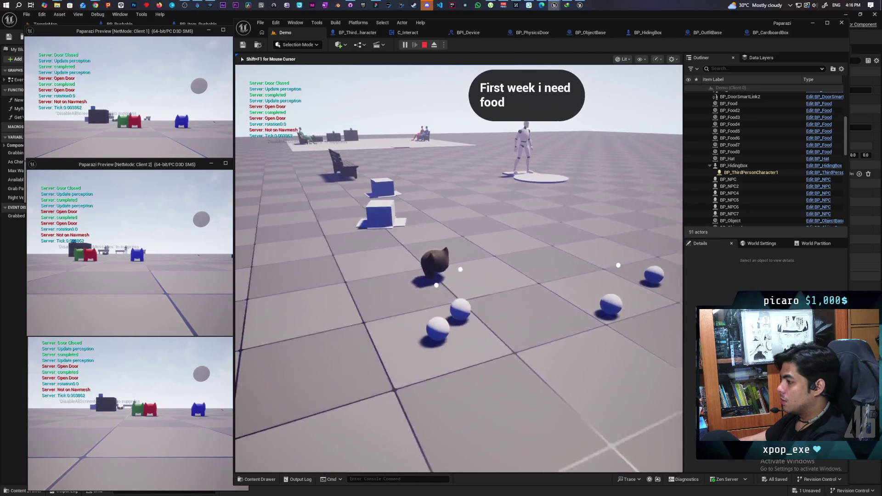
key(Escape)
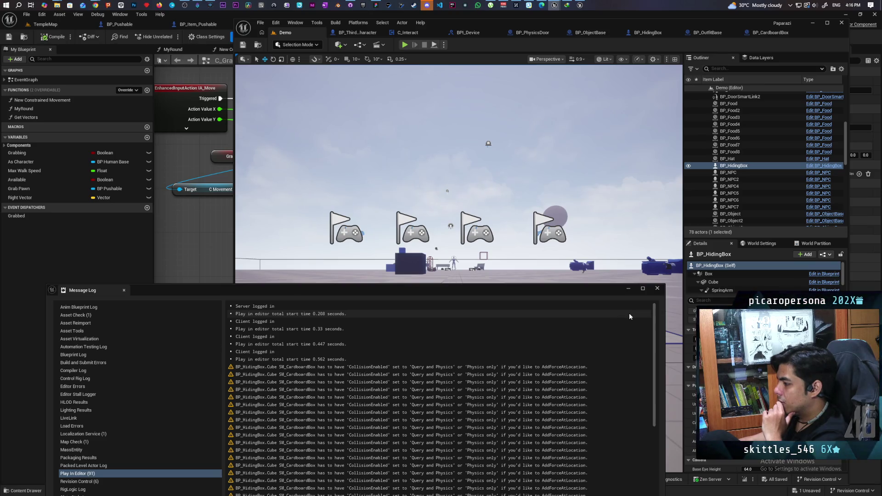
click(658, 288)
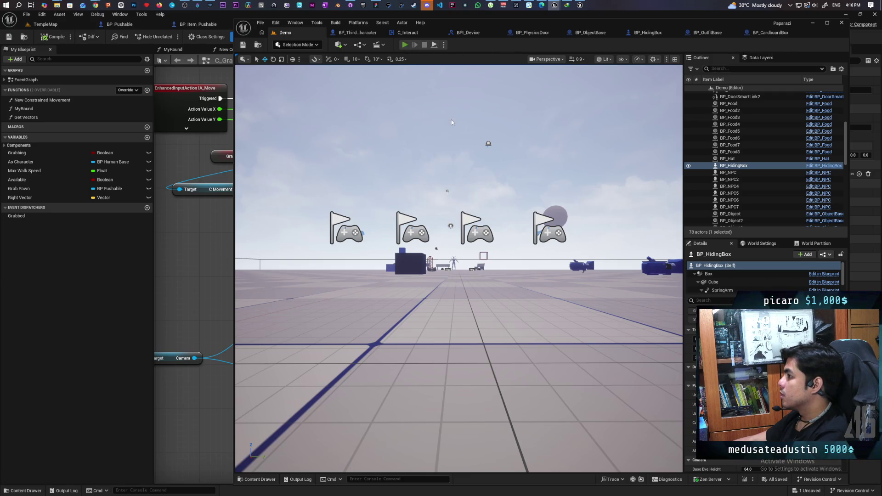
key(alt+p)
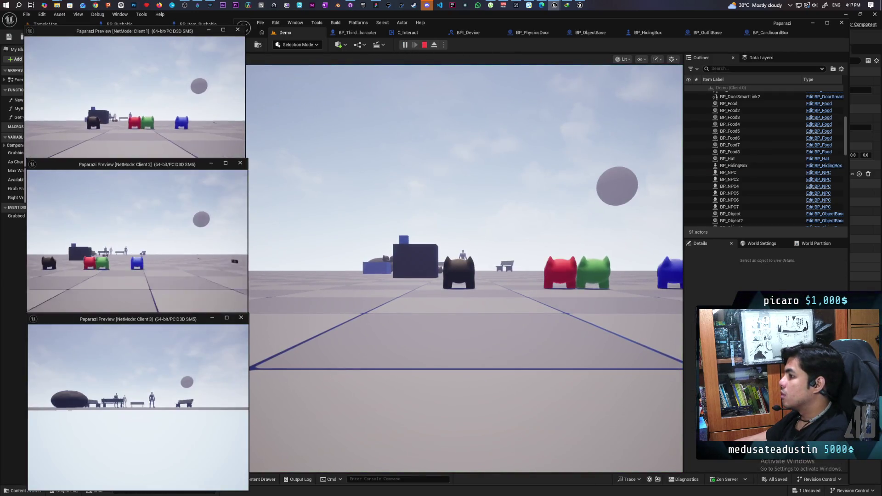
click(372, 322)
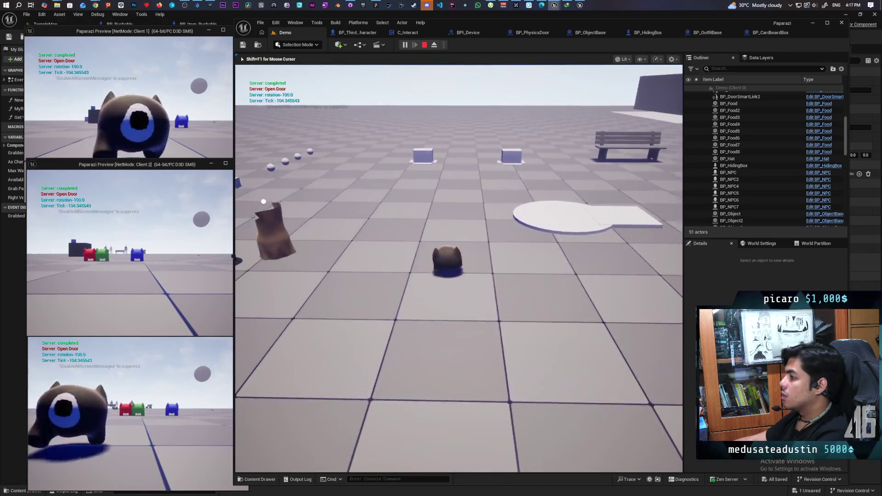
key(w)
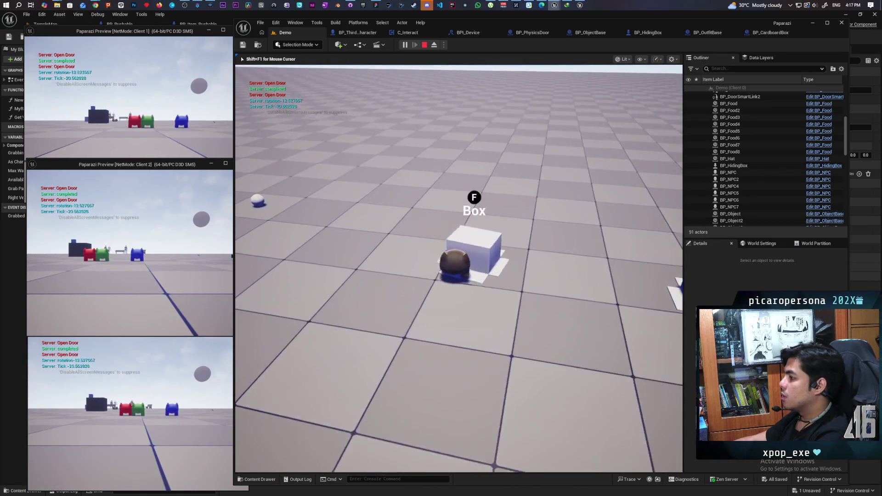
key(Escape)
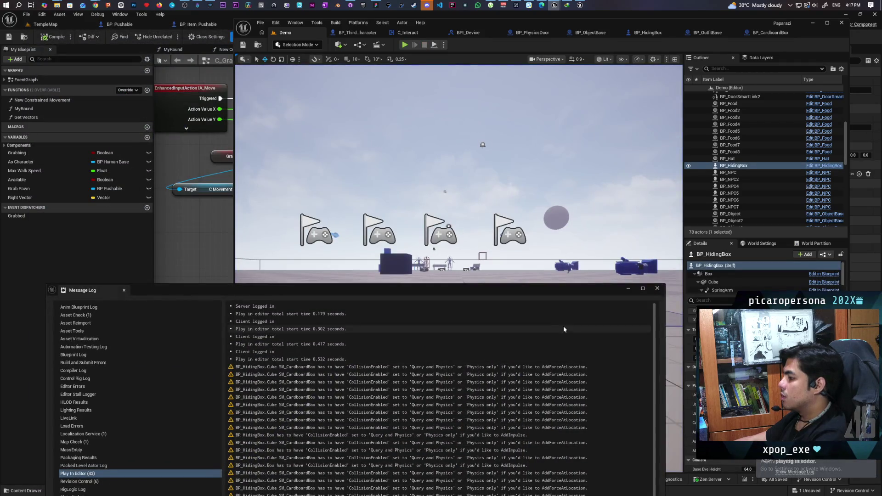
click(661, 290)
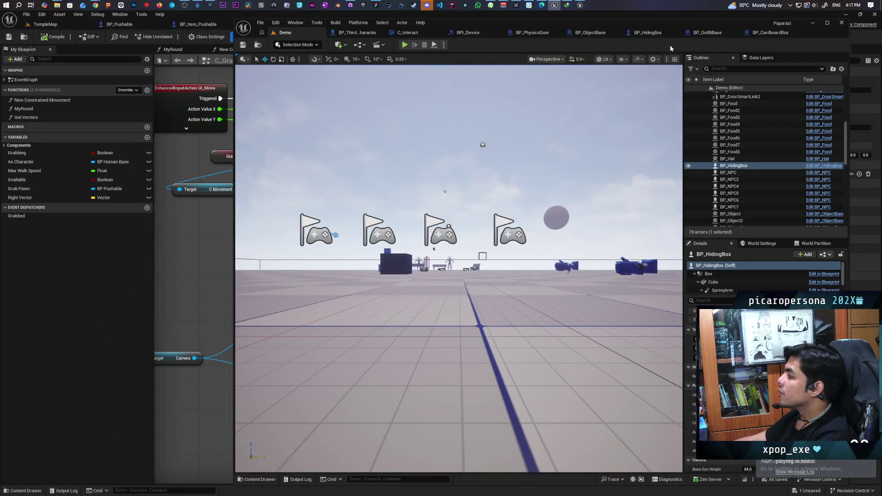
click(771, 33)
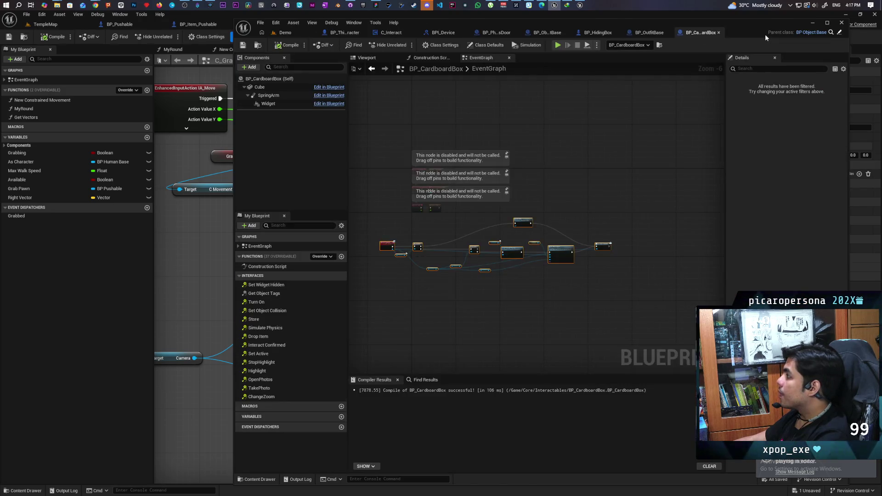
Filter the Cube's Details by 'oll' and reset its Collision Presets to BlockAllDynamic.
click(606, 36)
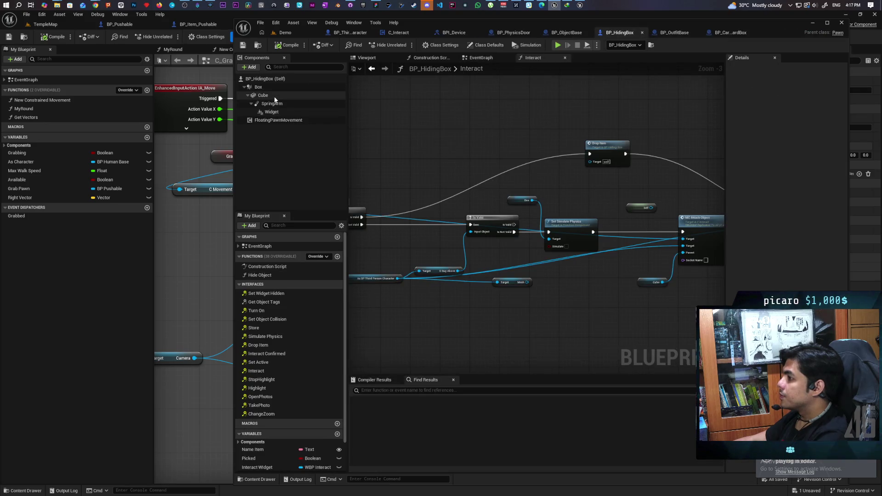
click(276, 95)
click(743, 68)
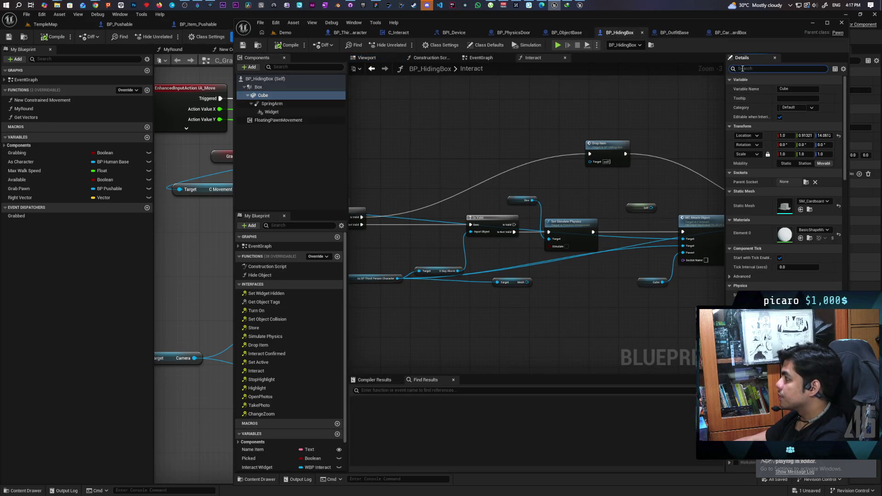
text(collisi)
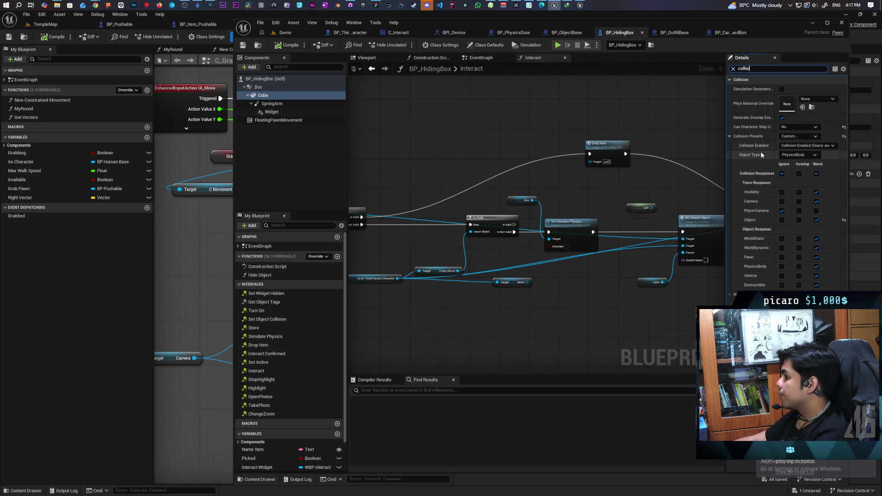
click(845, 135)
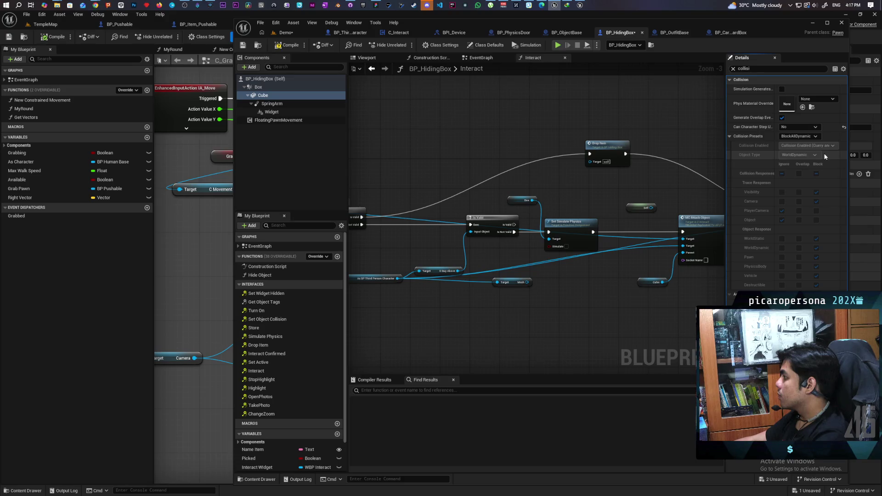
click(817, 137)
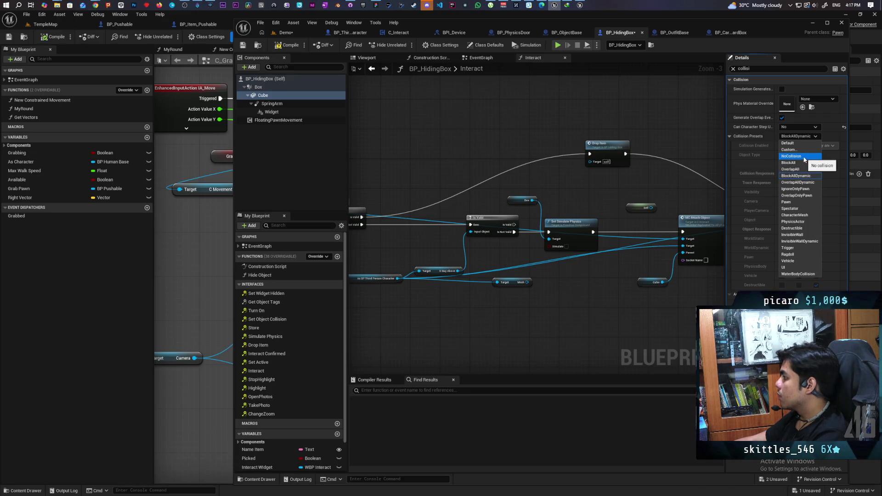
click(765, 167)
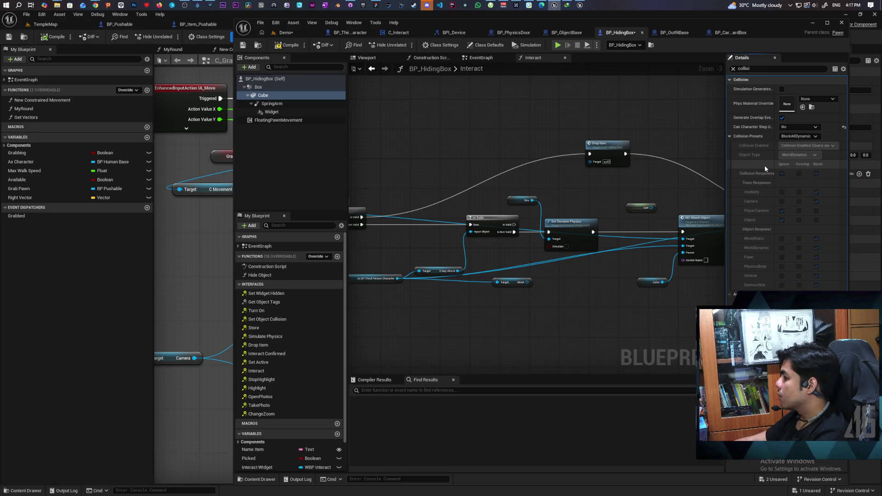
click(796, 137)
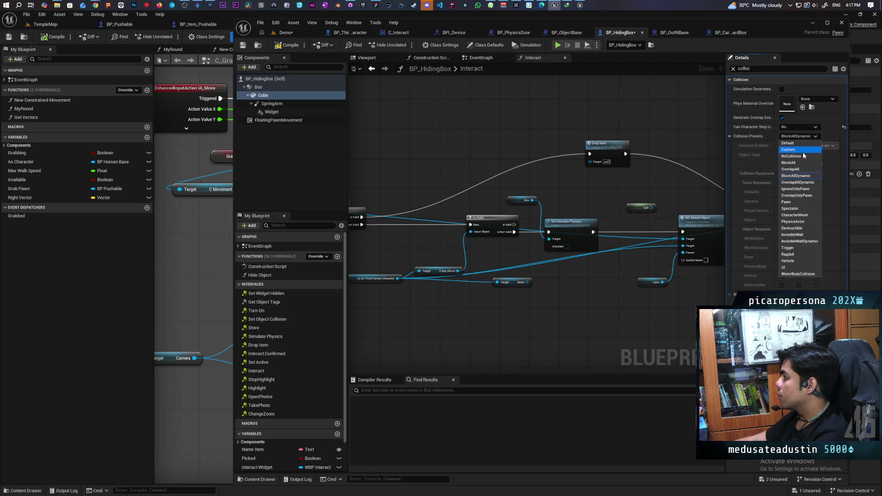
click(296, 87)
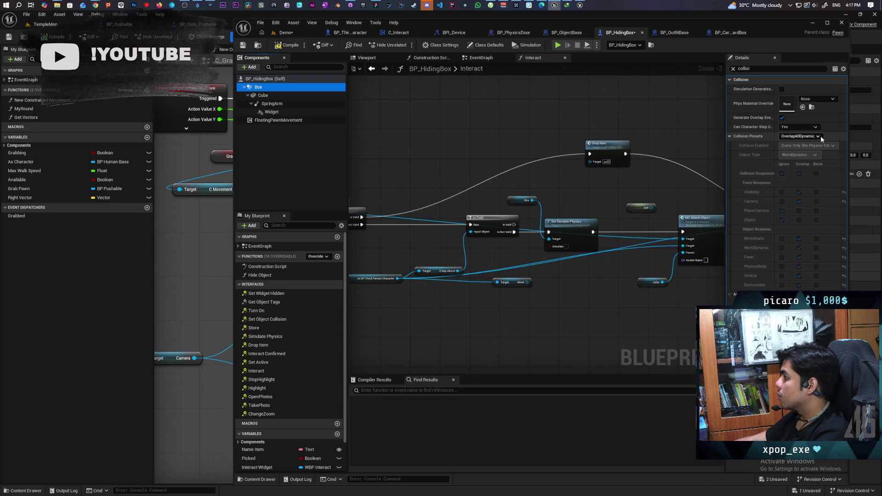
Set the Box component's collision to the Pawn preset, then Custom, blocking the Object trace channel.
click(821, 136)
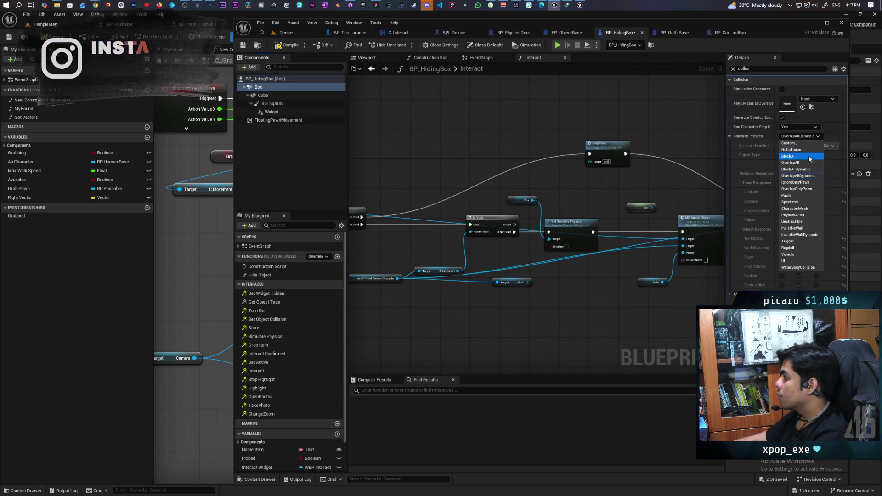
click(790, 195)
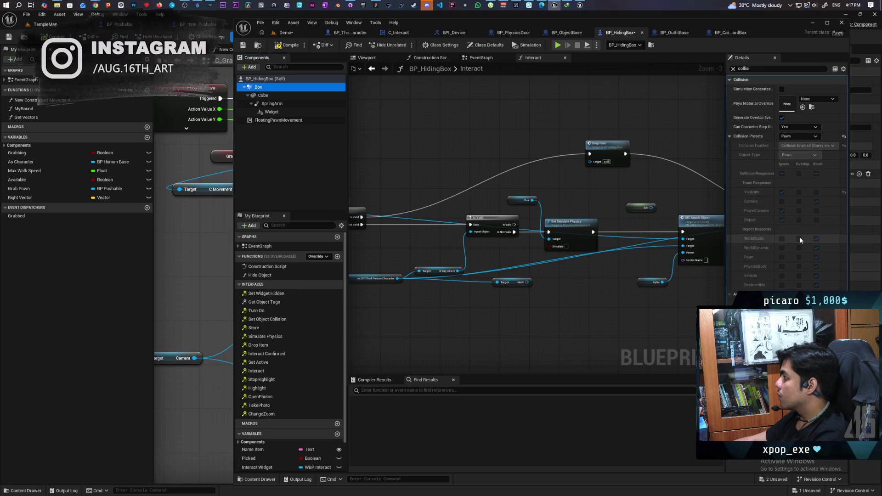
click(816, 137)
click(807, 145)
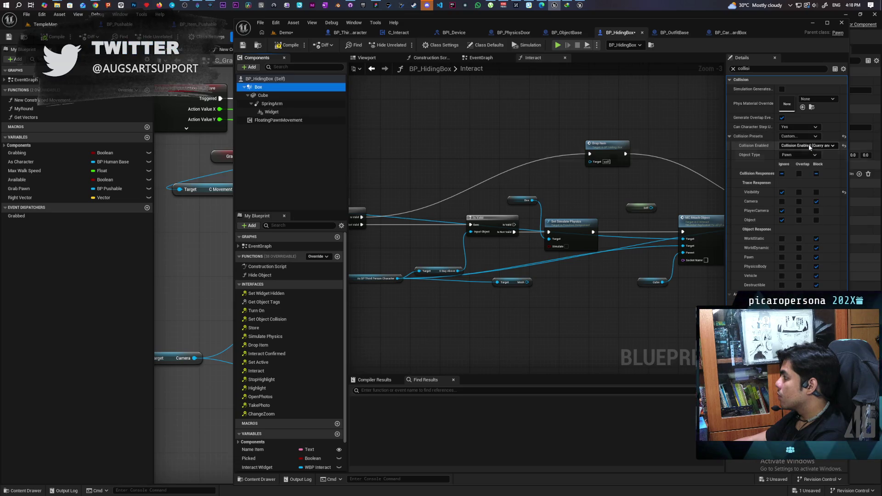
click(817, 219)
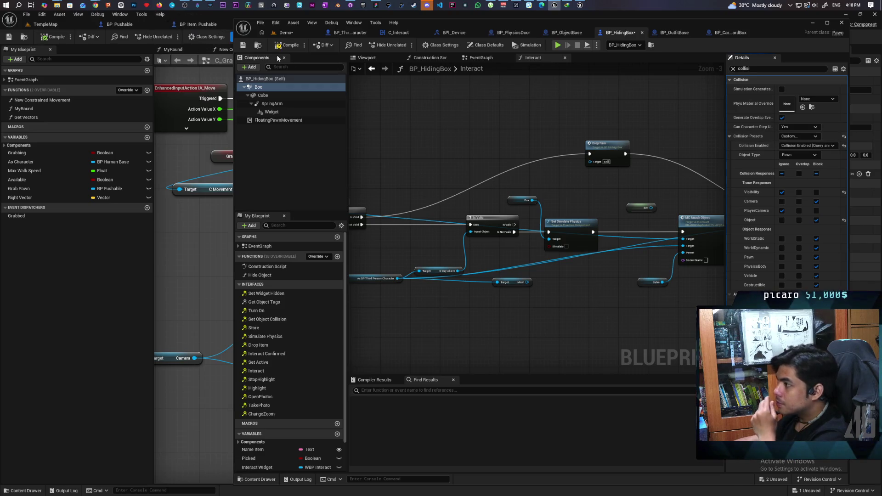
Start a multiplayer play test from the Demo level with the game view capturing input.
click(299, 34)
key(alt+p)
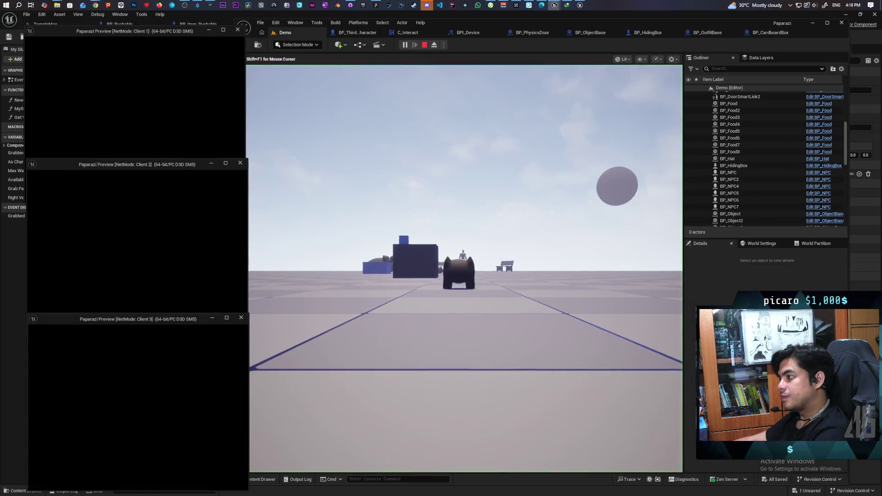
click(369, 346)
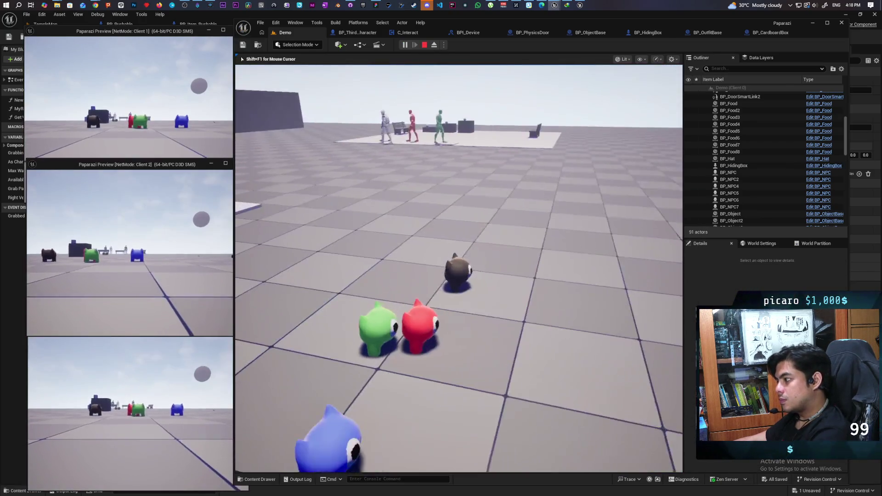
Walk to the box, hide inside it with F, step back out, and stop the session.
key(w)
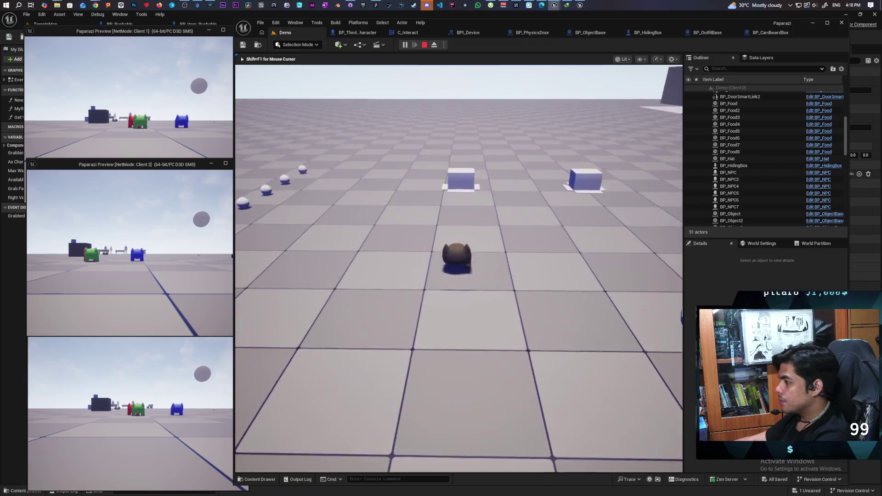
key(f)
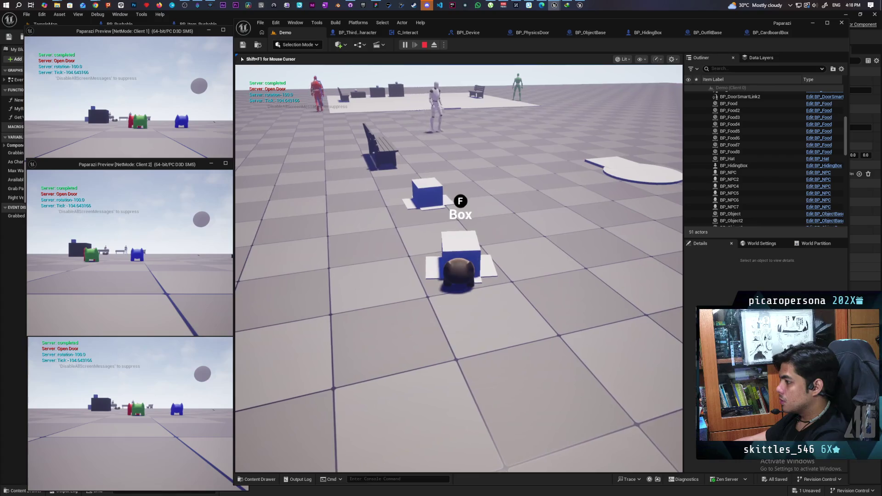
key(f)
key(w)
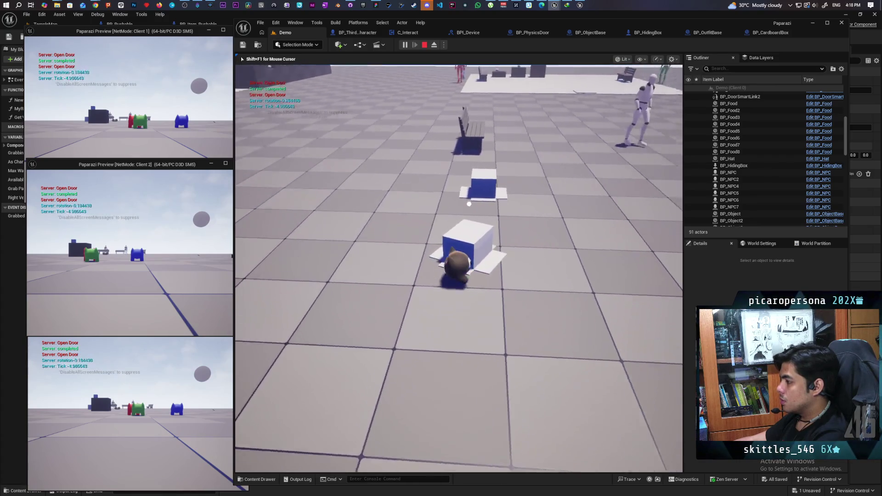
key(f)
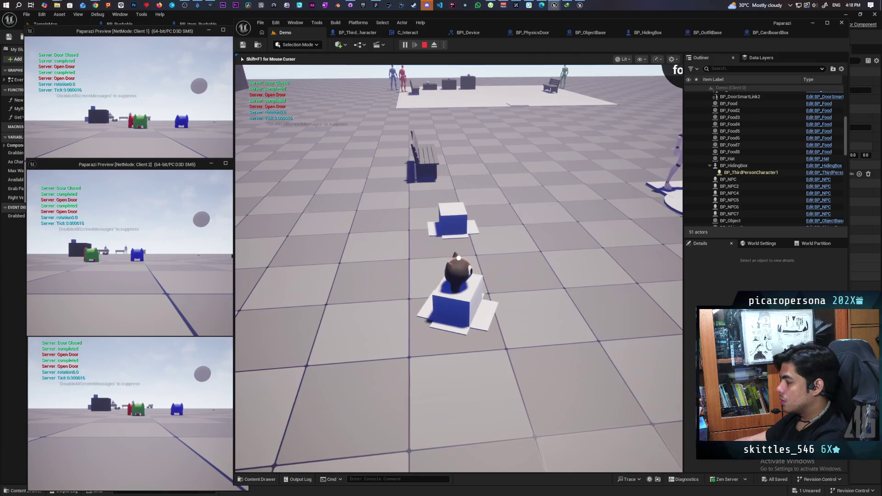
key(f)
key(shift+F1)
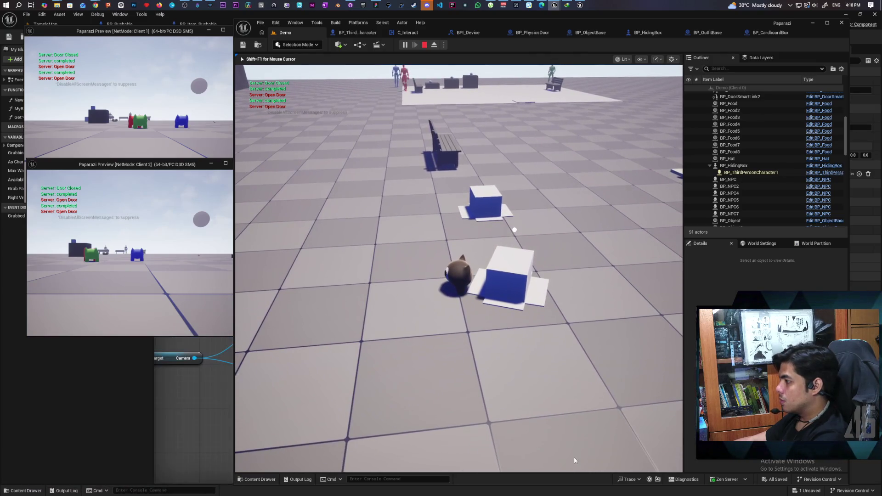
key(Escape)
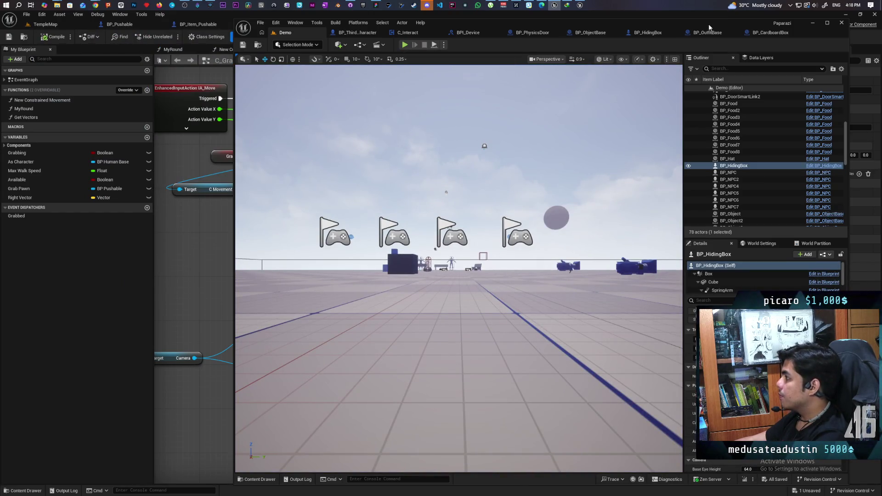
In BP_HidingBox's Interact graph, drag the Is Valid head check lower and select Set Simulate Physics.
click(647, 33)
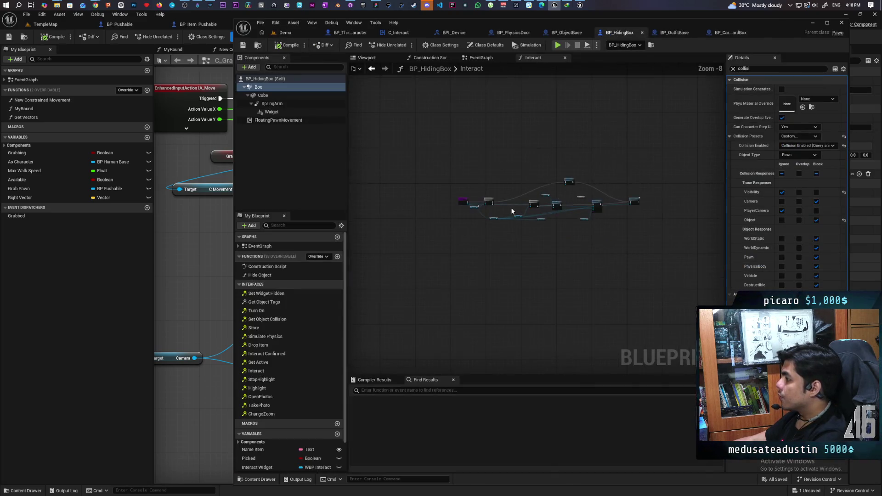
scroll(513, 208, up, 2)
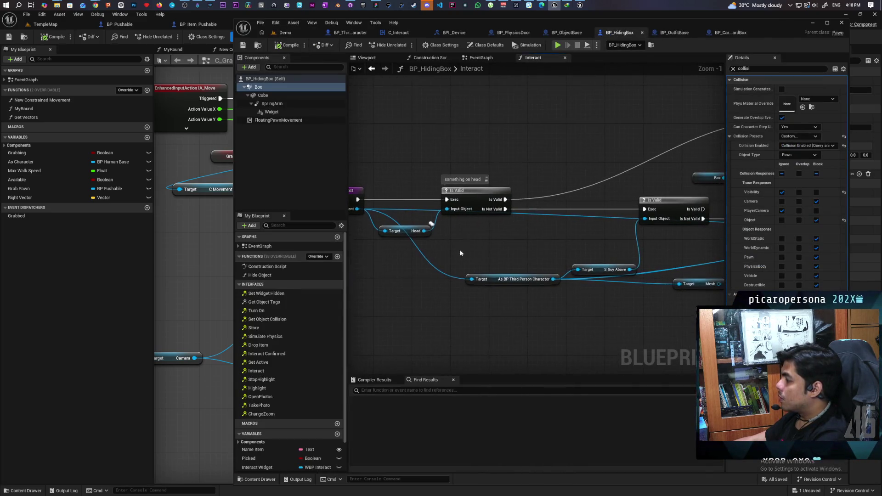
click(474, 166)
mouse_move(473, 165)
mouse_down()
mouse_move(475, 195)
mouse_move(518, 227)
mouse_move(440, 250)
mouse_up()
drag(535, 217, 443, 227)
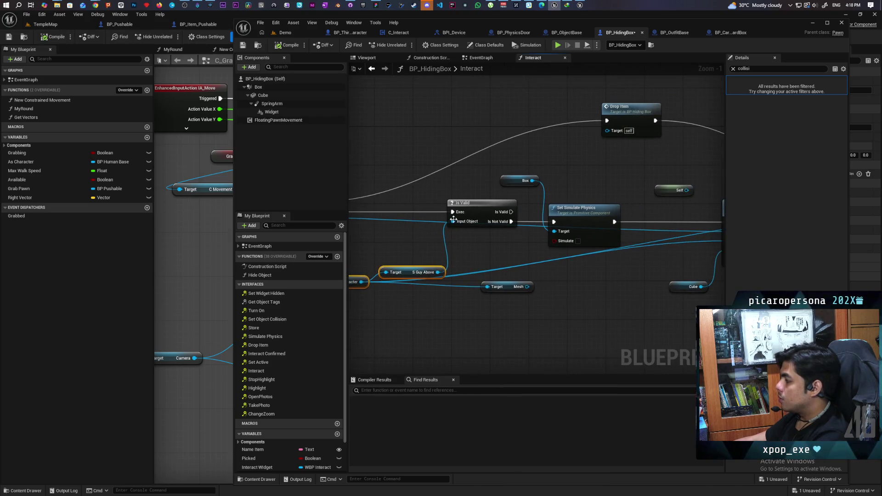
drag(615, 291, 438, 294)
click(508, 221)
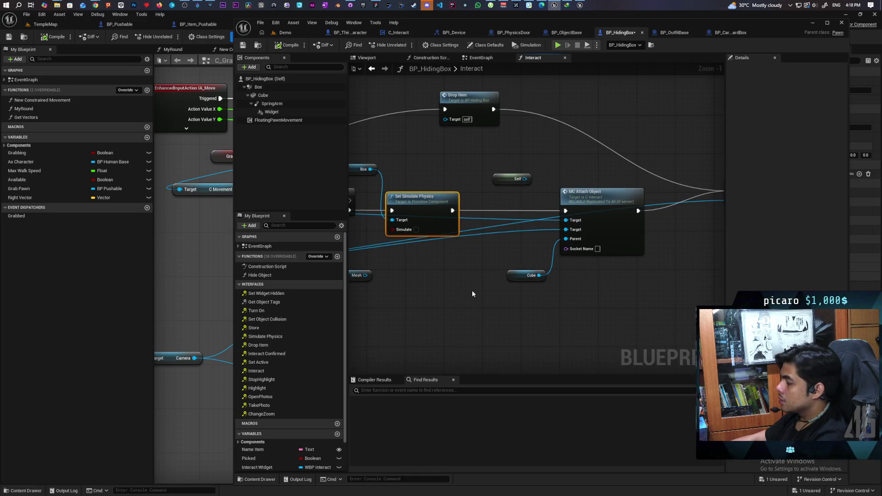
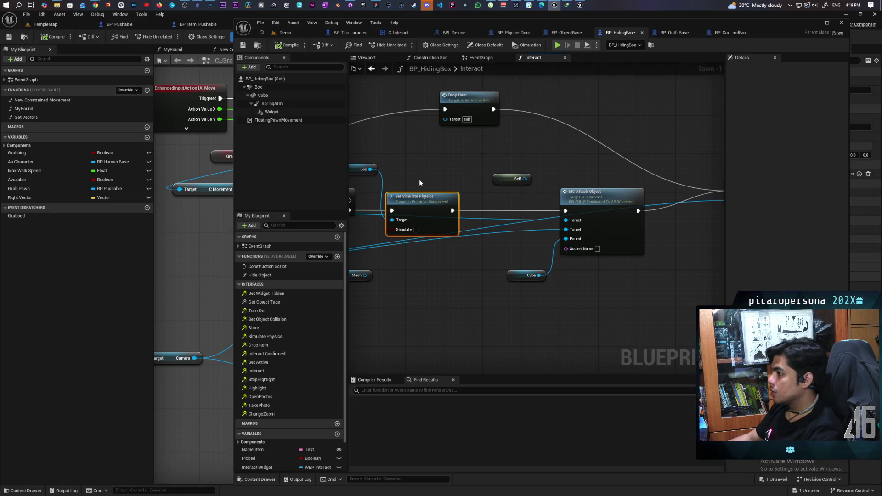
Delete the unused Self node from the BP_HidingBox Interact graph.
mouse_move(412, 178)
mouse_down()
mouse_move(550, 167)
mouse_move(397, 171)
mouse_up()
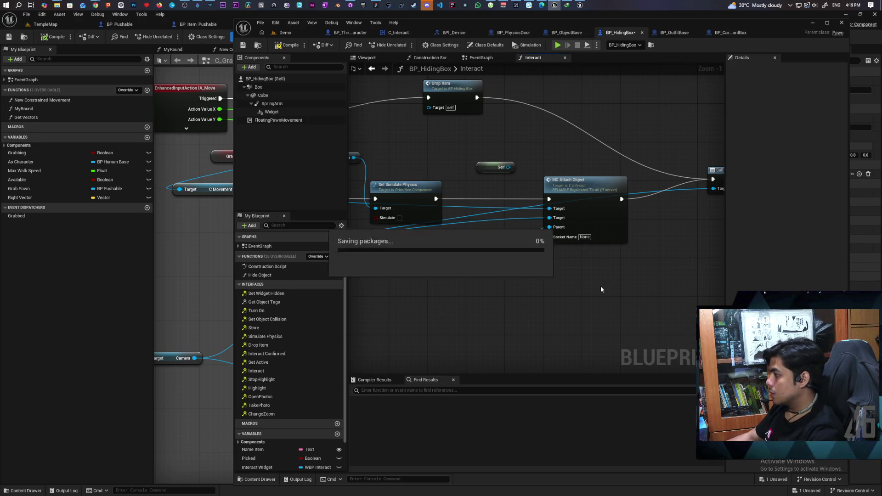
scroll(579, 281, down, 2)
scroll(522, 312, up, 3)
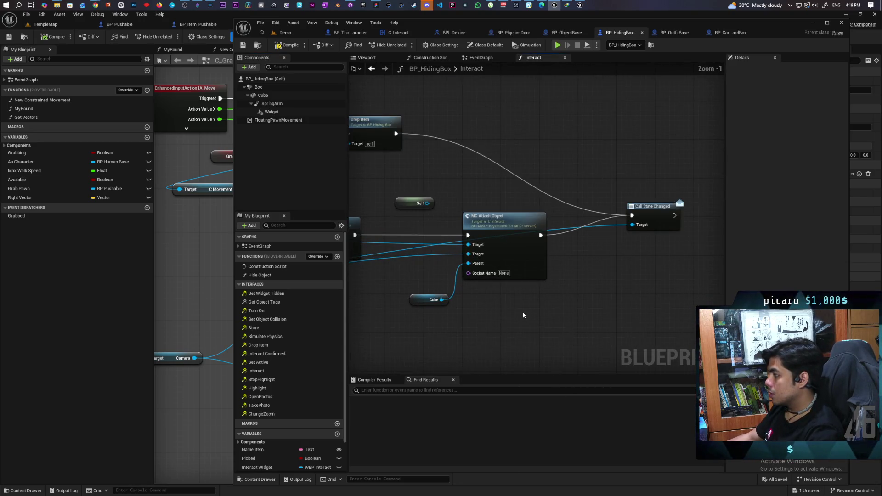
scroll(523, 312, down, 2)
drag(512, 315, 587, 335)
scroll(557, 331, up, 2)
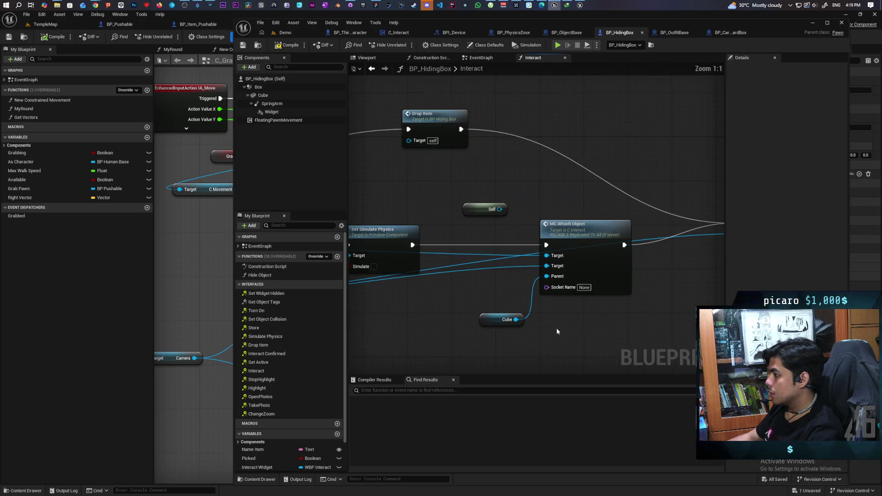
mouse_move(460, 329)
mouse_down()
mouse_move(647, 326)
mouse_move(543, 329)
mouse_up()
scroll(630, 318, down, 2)
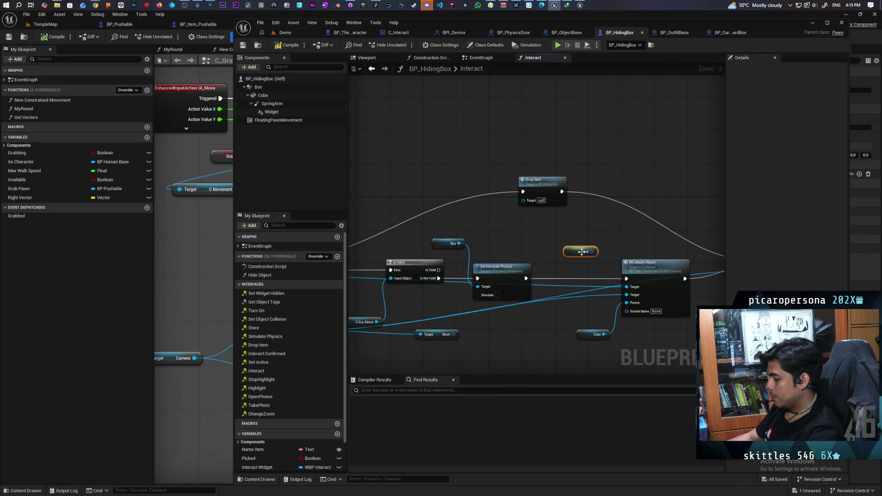
key(Delete)
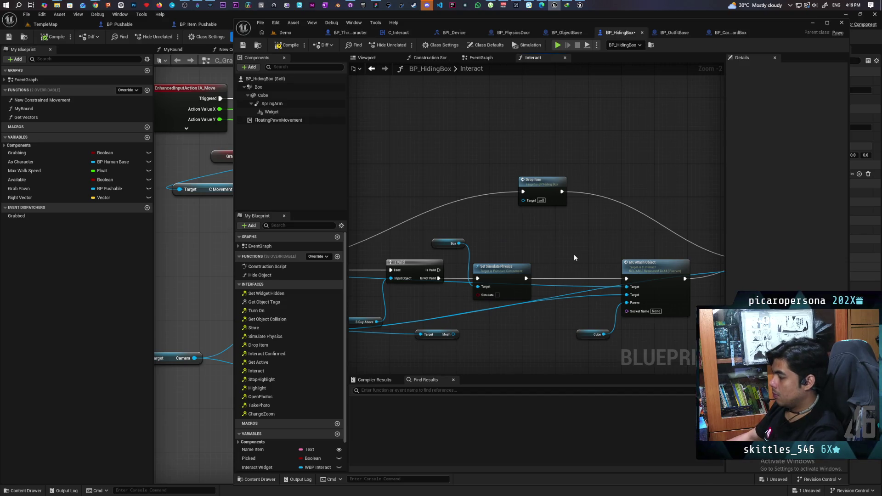
Save the BP_HidingBox blueprint.
scroll(574, 254, up, 2)
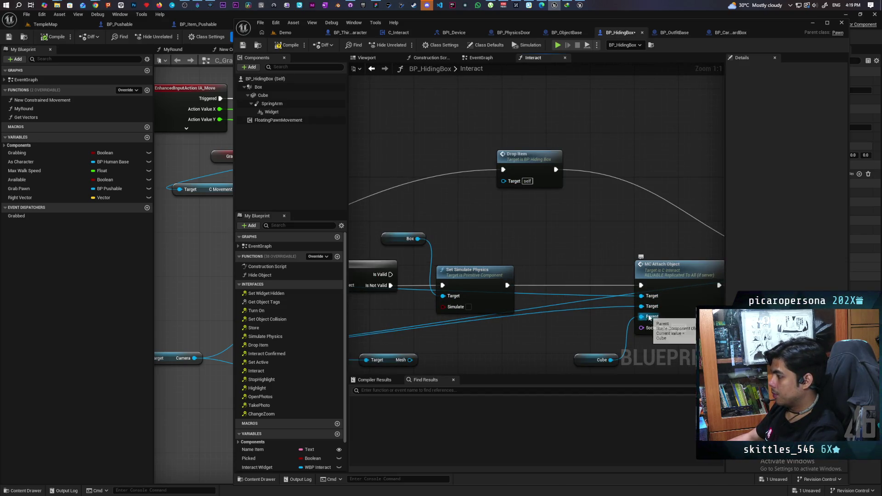
drag(582, 335, 578, 310)
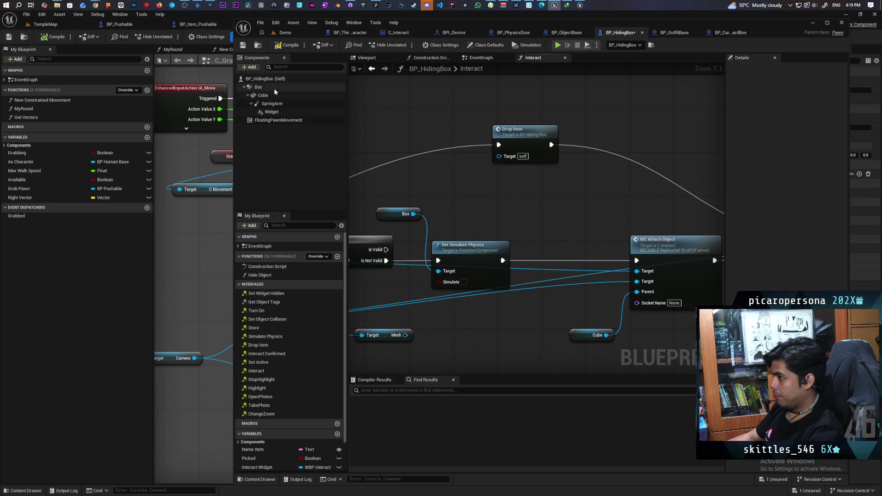
key(ctrl+s)
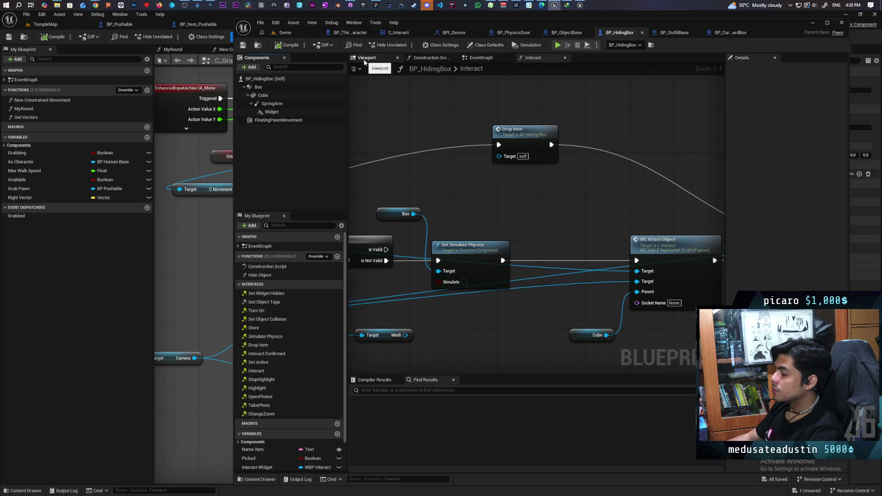
Add a Scene component to BP_HidingBox from the Viewport's Components list.
click(366, 58)
click(266, 89)
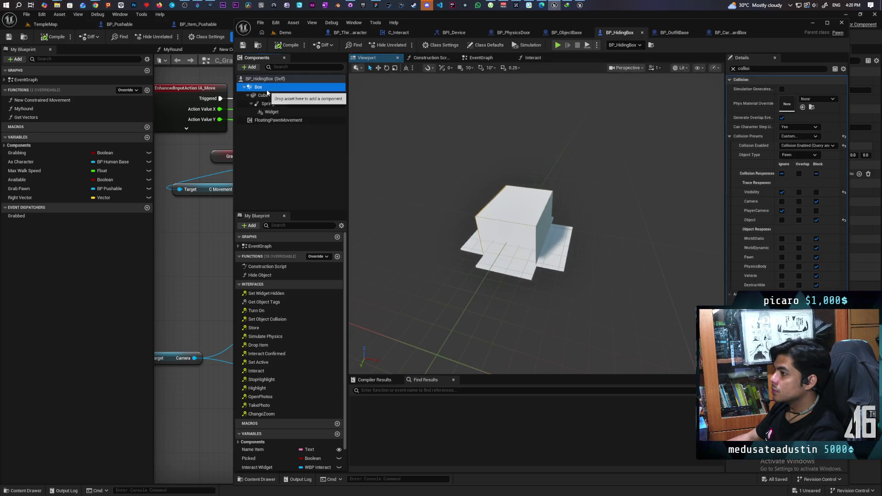
click(250, 68)
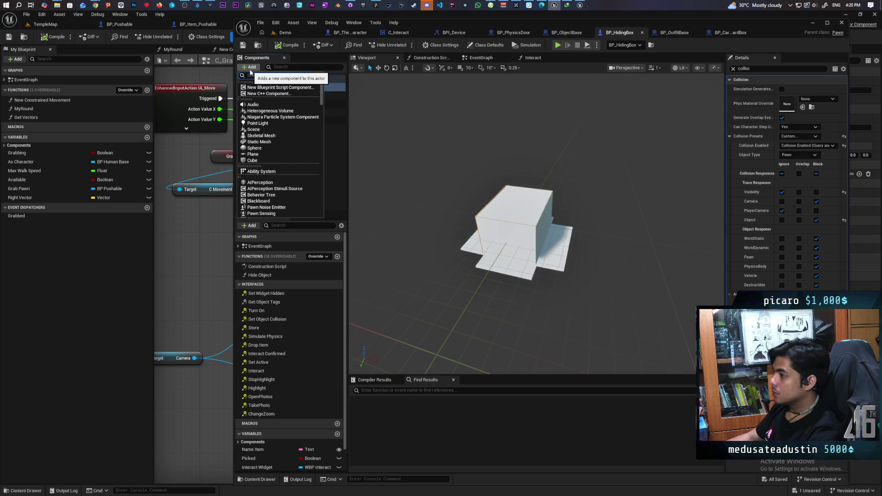
text(sc)
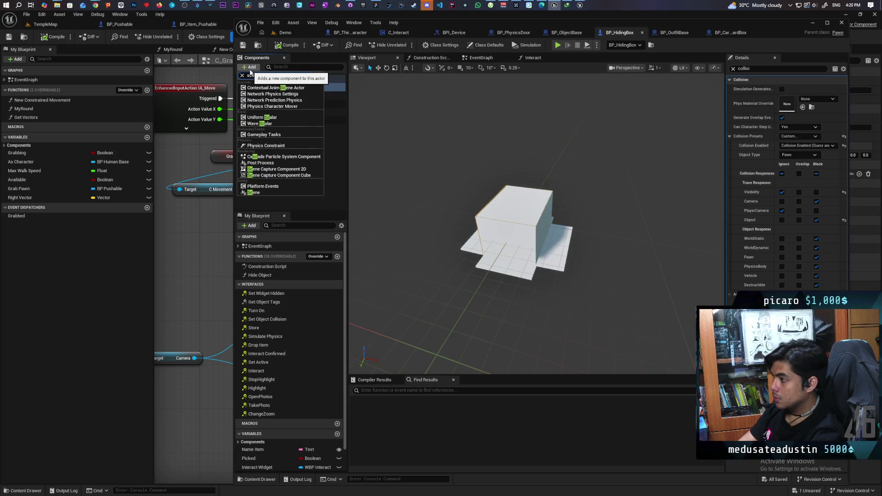
text(ene)
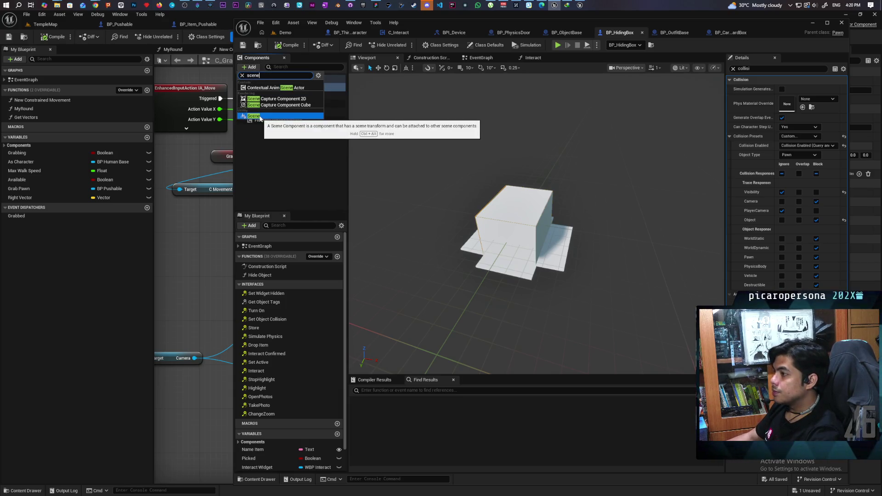
click(259, 116)
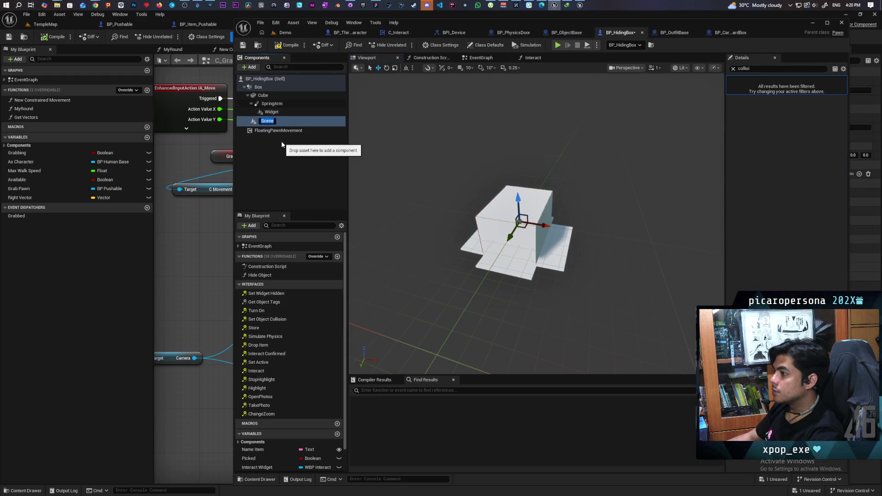
Lower the Scene component inside the box and save the blueprint.
mouse_move(434, 229)
mouse_down()
mouse_move(434, 202)
mouse_move(434, 248)
mouse_move(441, 198)
mouse_move(582, 264)
mouse_up()
drag(534, 189, 534, 211)
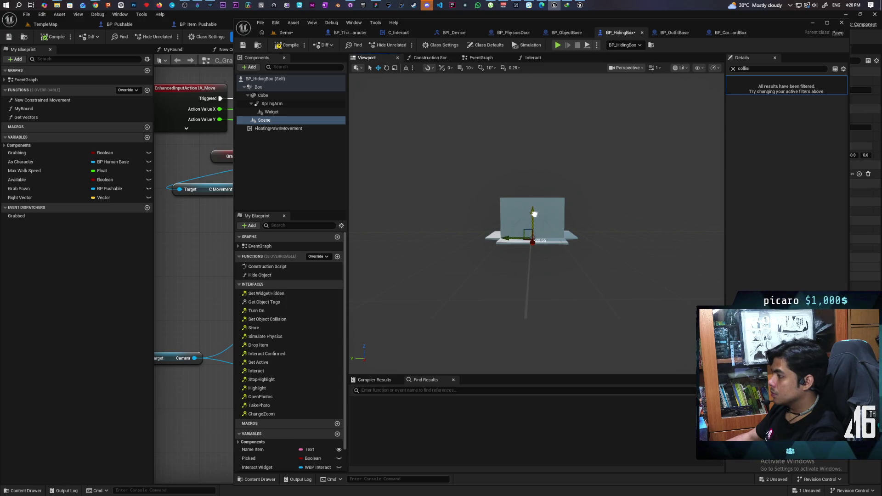
key(ctrl+s)
In the Interact graph, wire a Scene reference into MC Attach Object's Parent pin.
click(285, 32)
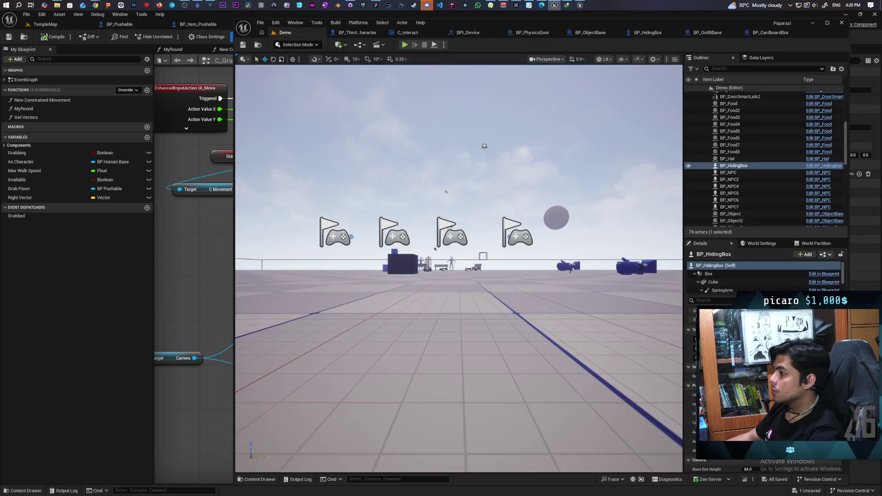
click(615, 33)
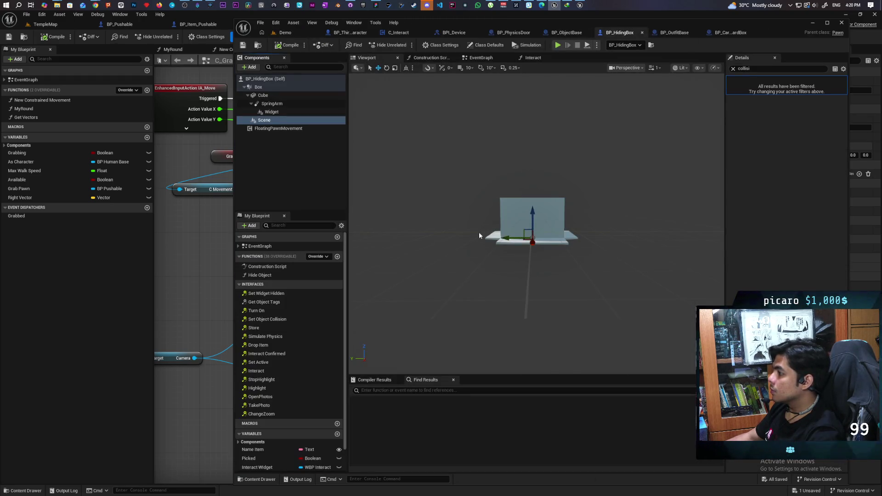
click(485, 58)
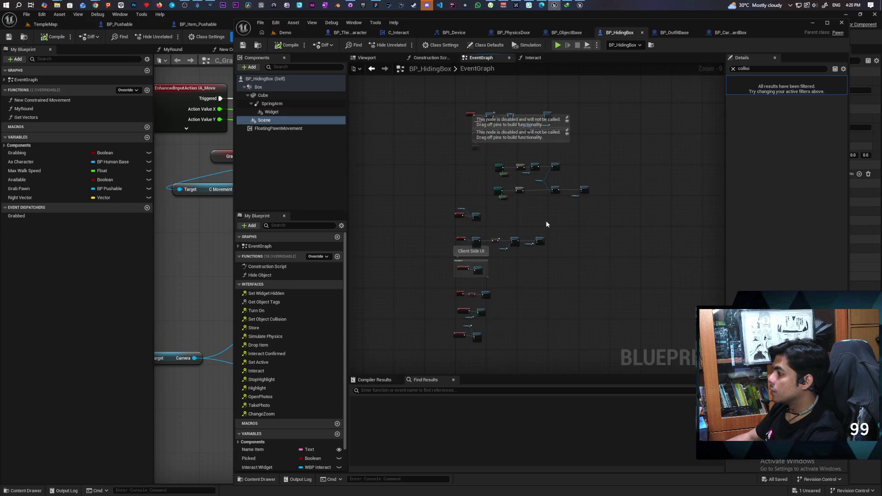
click(430, 58)
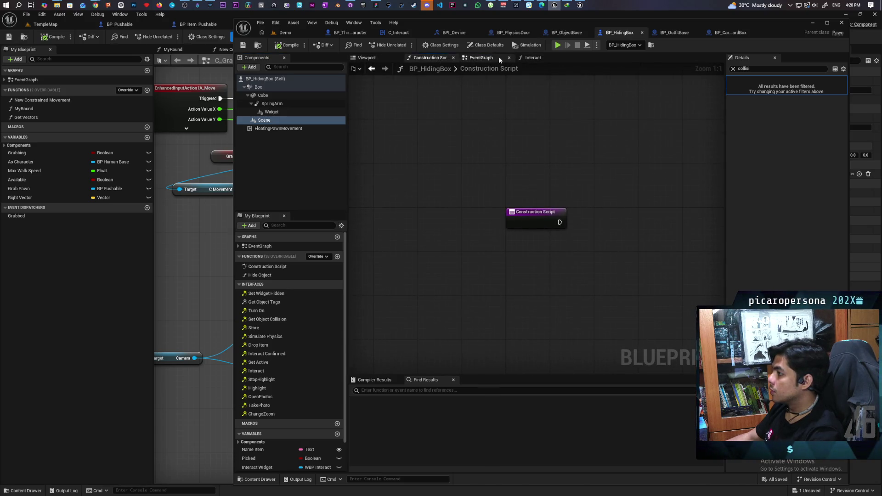
click(524, 57)
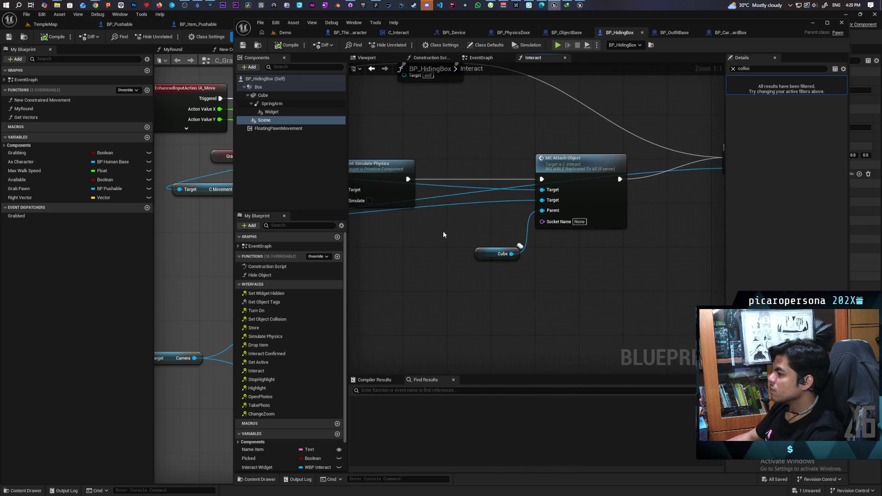
drag(257, 120, 434, 296)
mouse_move(481, 273)
mouse_down()
mouse_move(479, 239)
mouse_move(561, 228)
mouse_up()
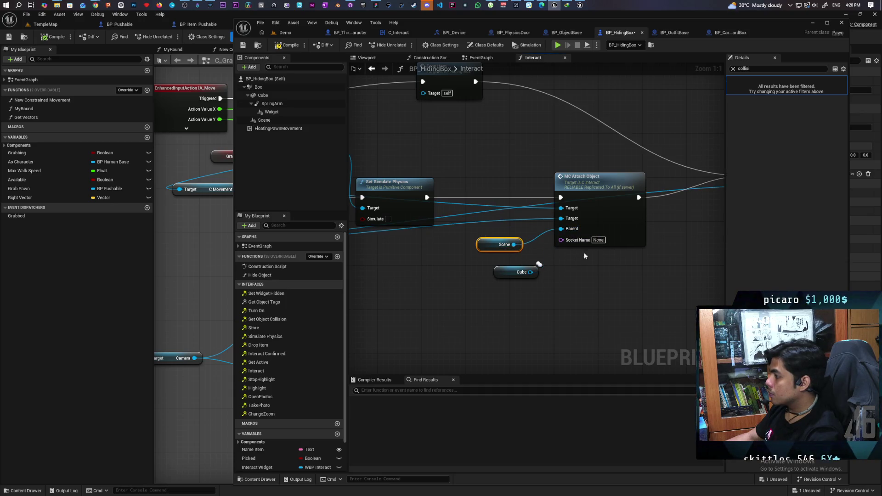
click(293, 33)
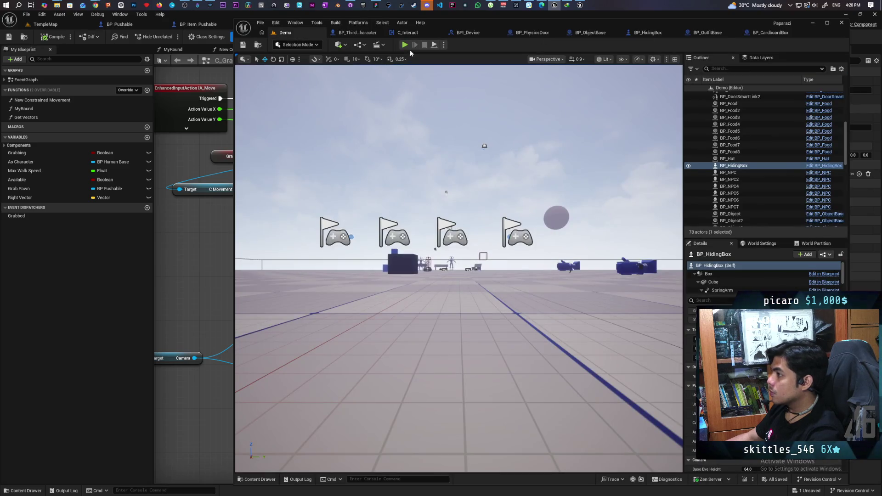
Run a multiplayer play test and eject with F8 to view the character inside the box.
key(alt+p)
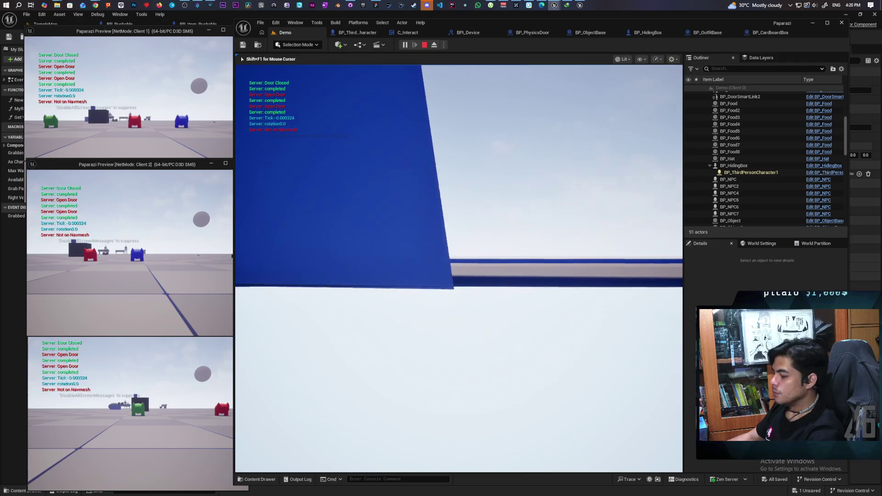
key(F8)
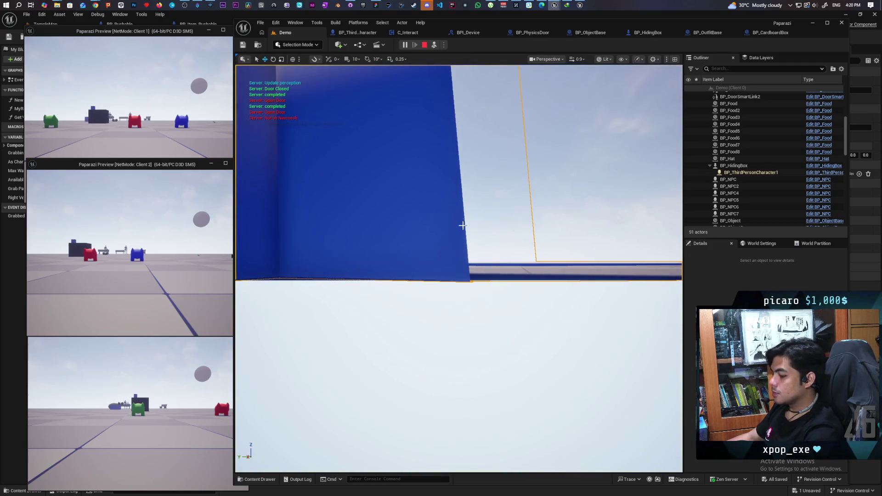
scroll(460, 222, down, 5)
scroll(461, 222, up, 5)
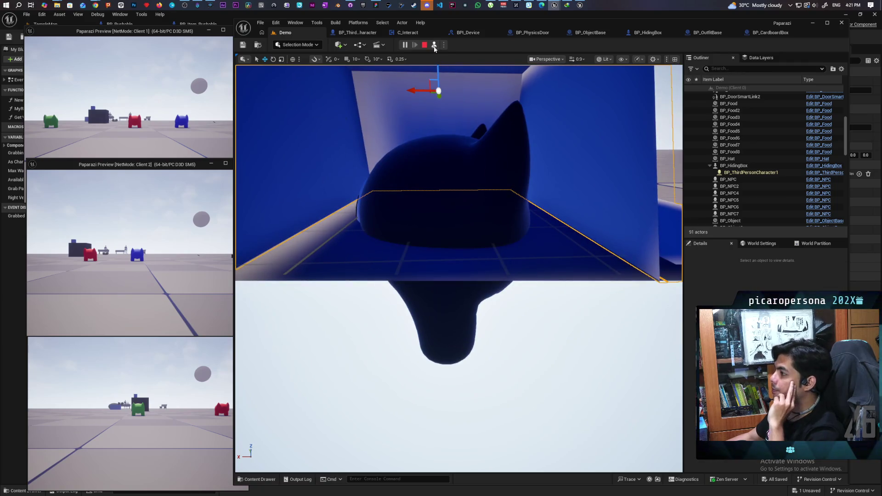
click(435, 46)
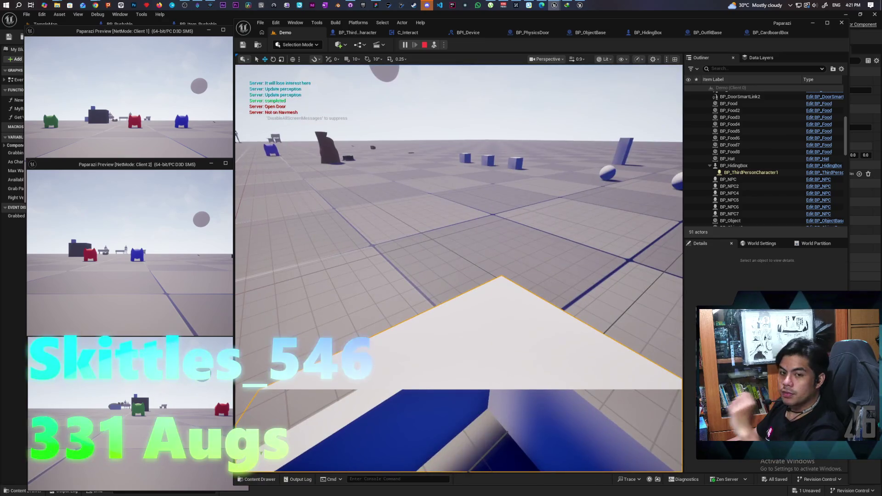
key(F8)
key(f)
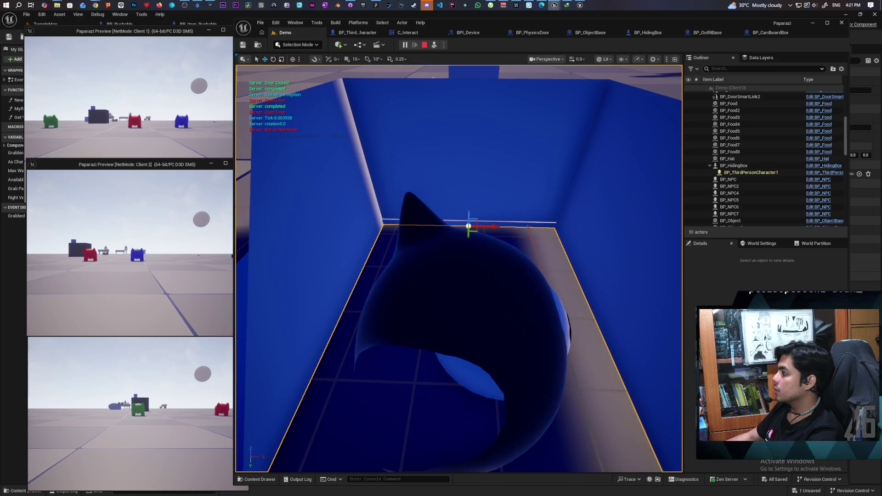
Inspect the hiding box's Scene component and attached character, then stop the play session.
click(542, 172)
scroll(720, 285, down, 3)
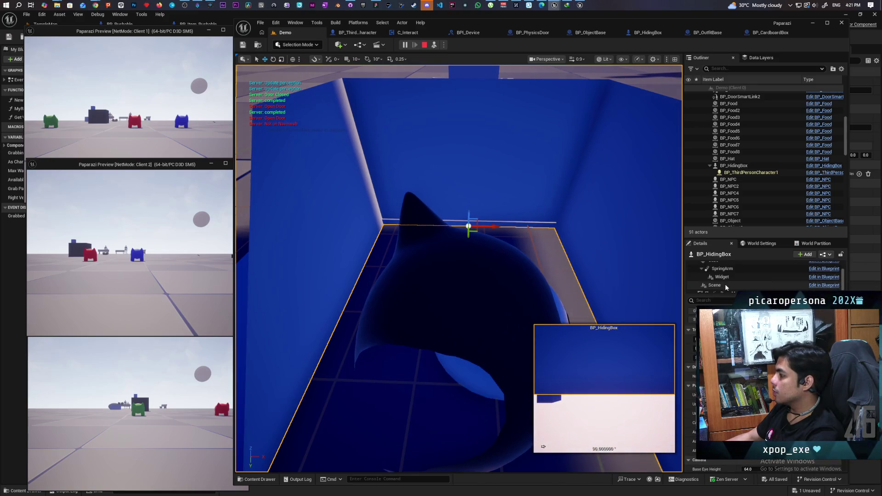
click(715, 281)
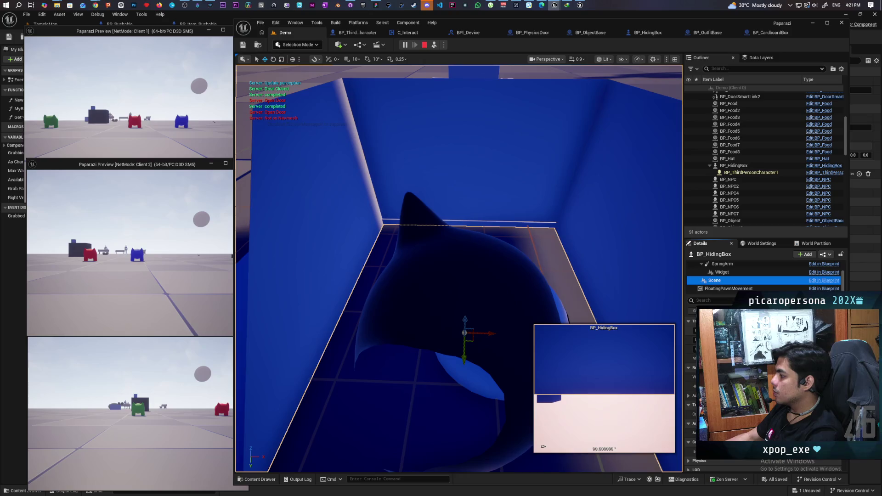
key(f)
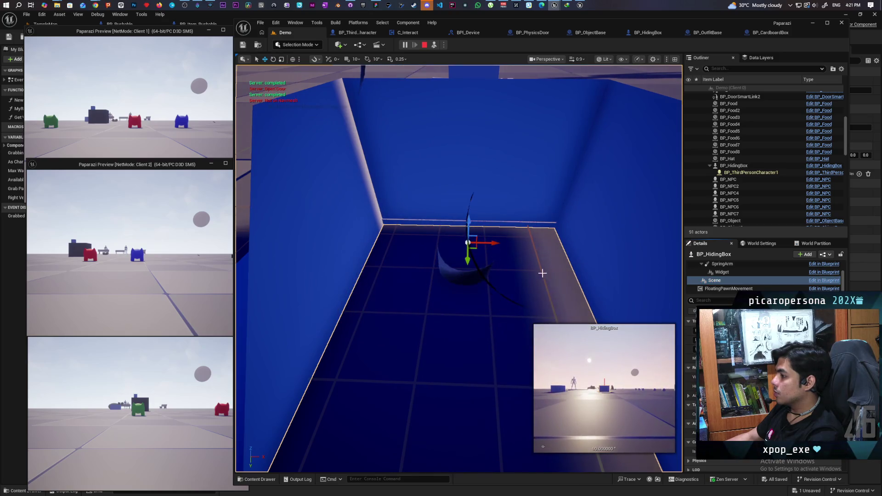
key(f)
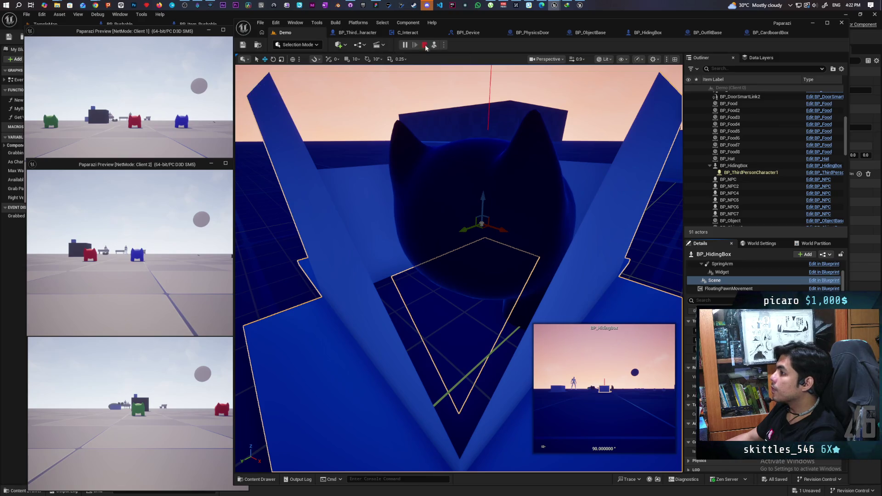
click(425, 45)
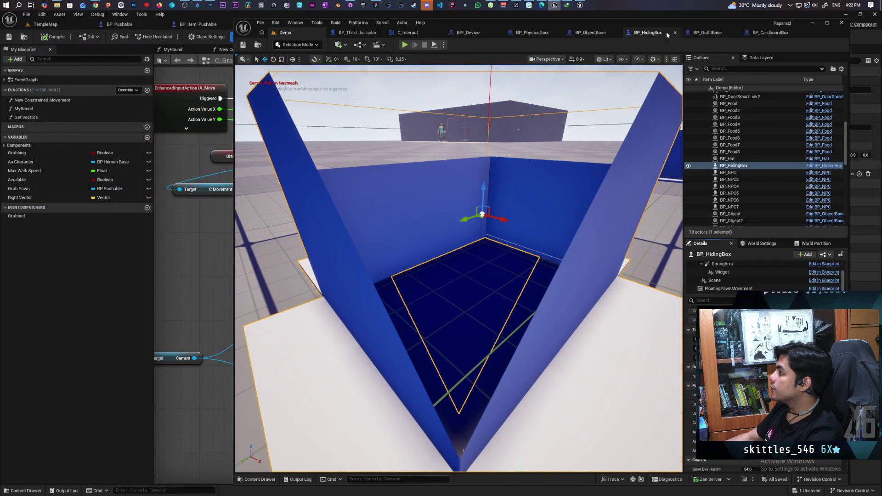
click(668, 31)
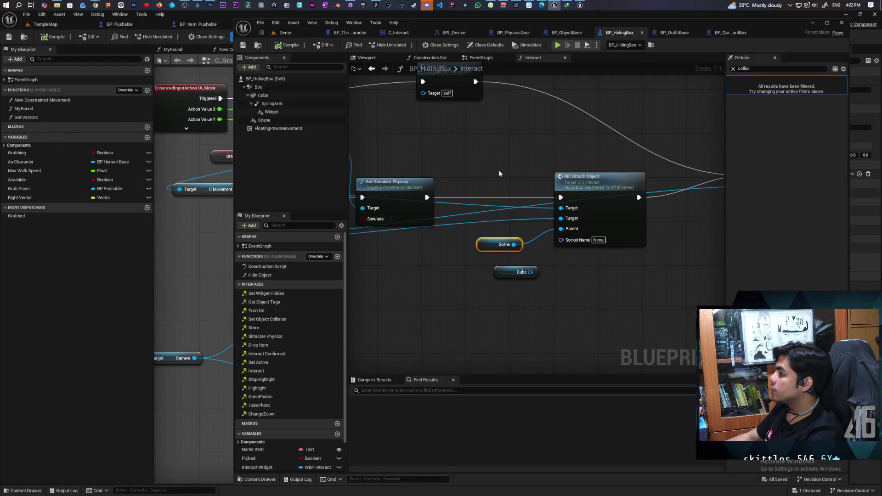
click(734, 68)
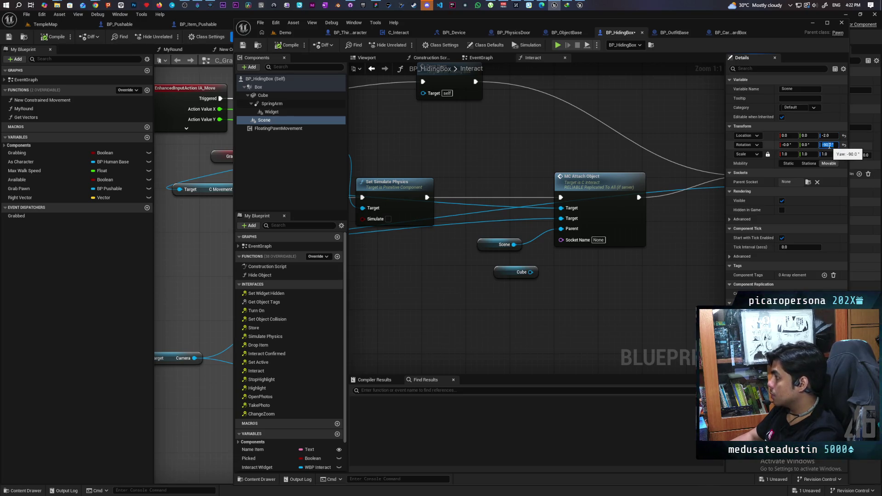
click(285, 32)
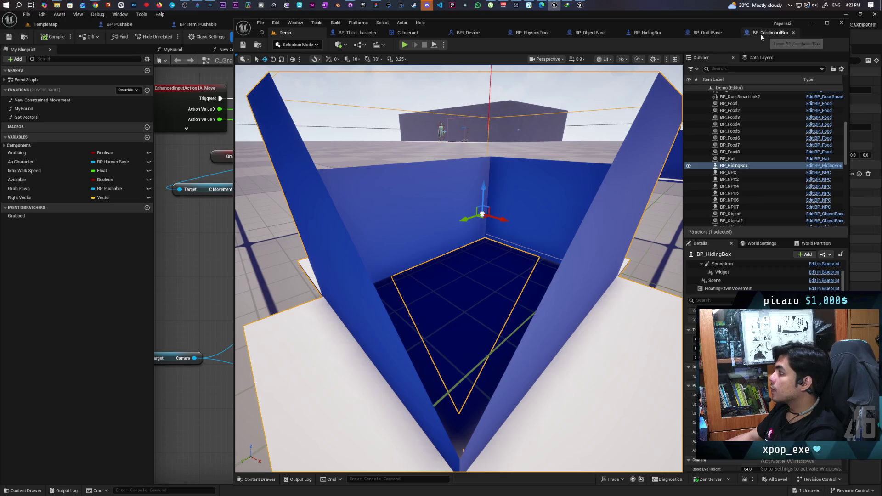
click(352, 31)
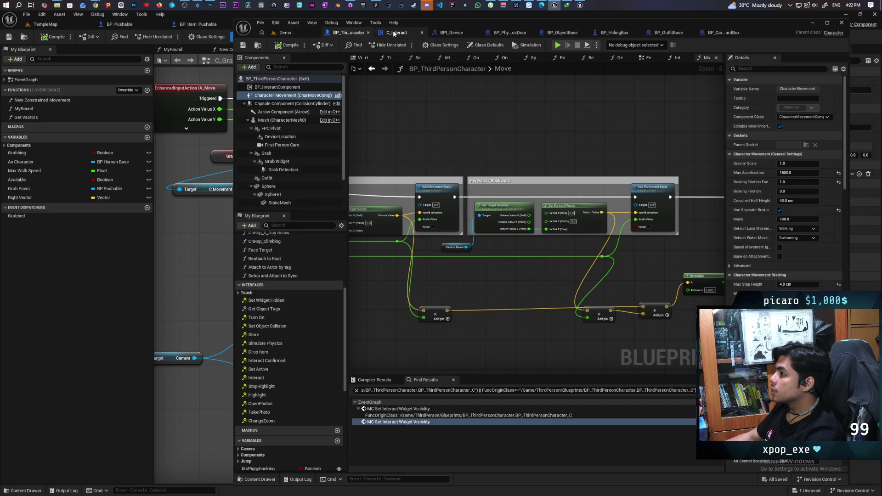
click(622, 33)
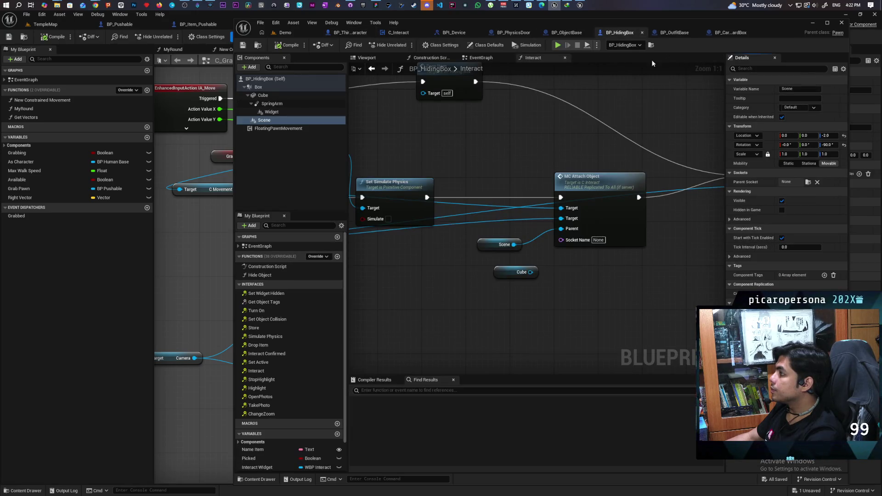
click(276, 87)
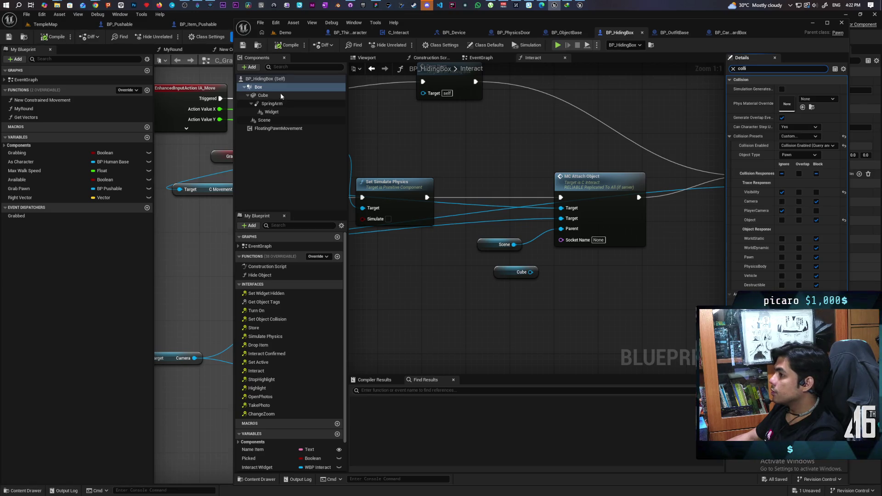
click(267, 96)
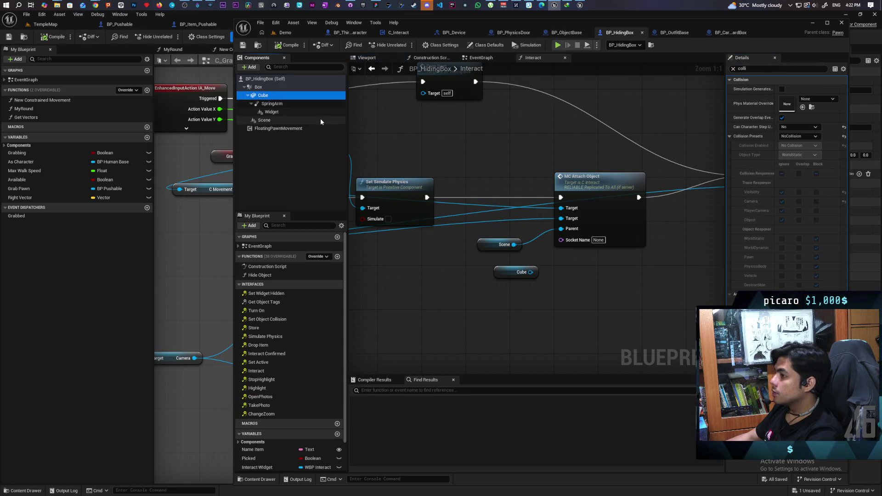
click(285, 33)
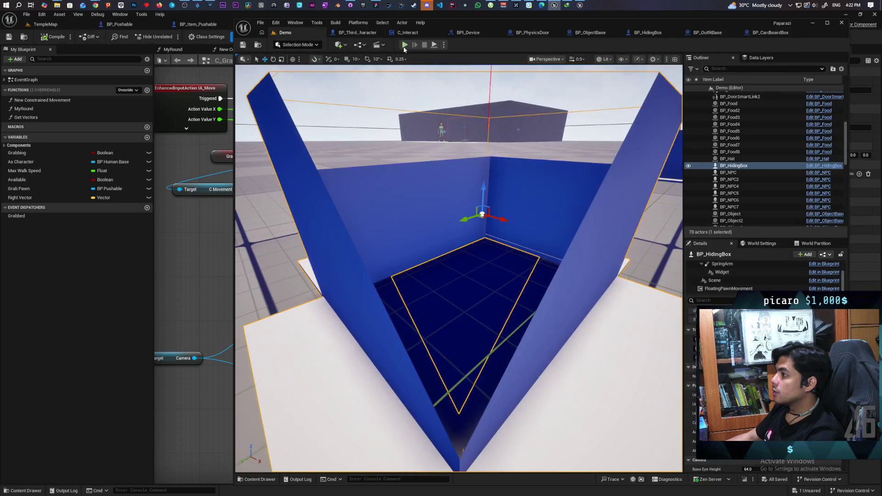
key(alt+p)
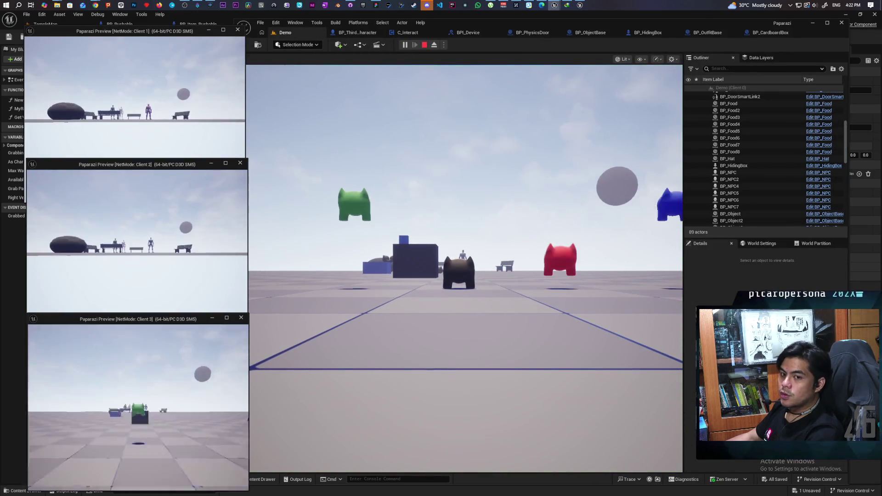
key(alt+Tab)
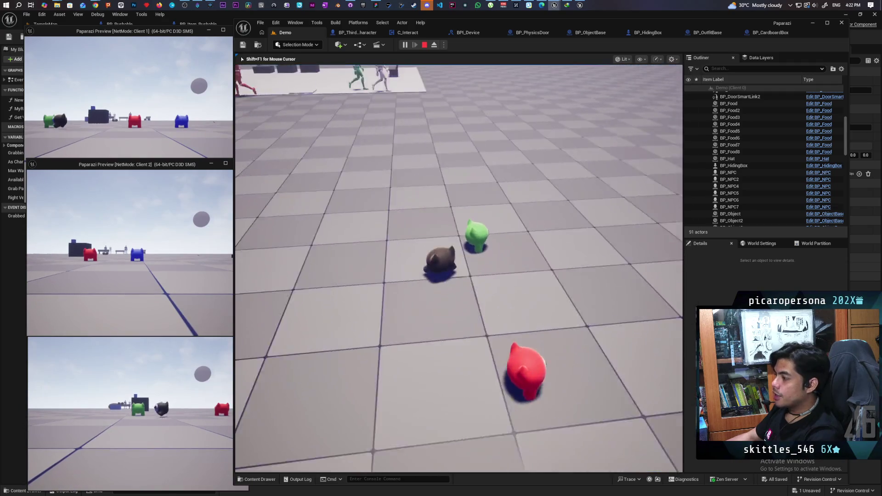
key(w)
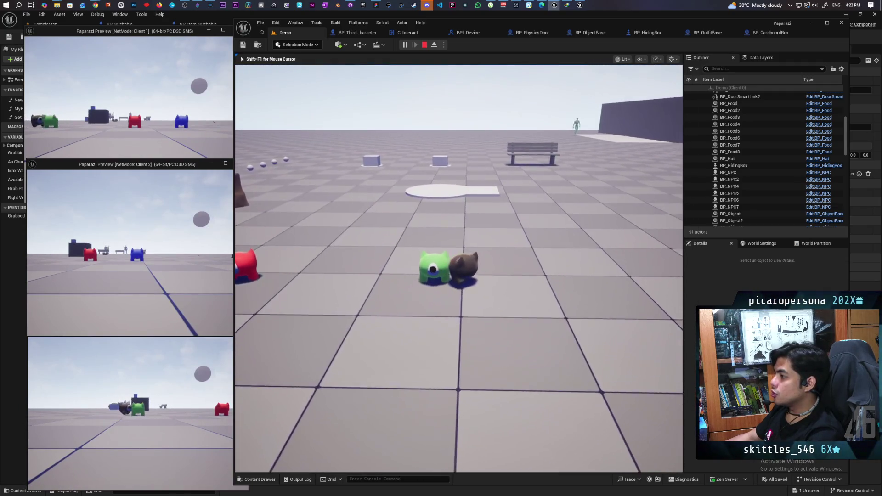
key(w)
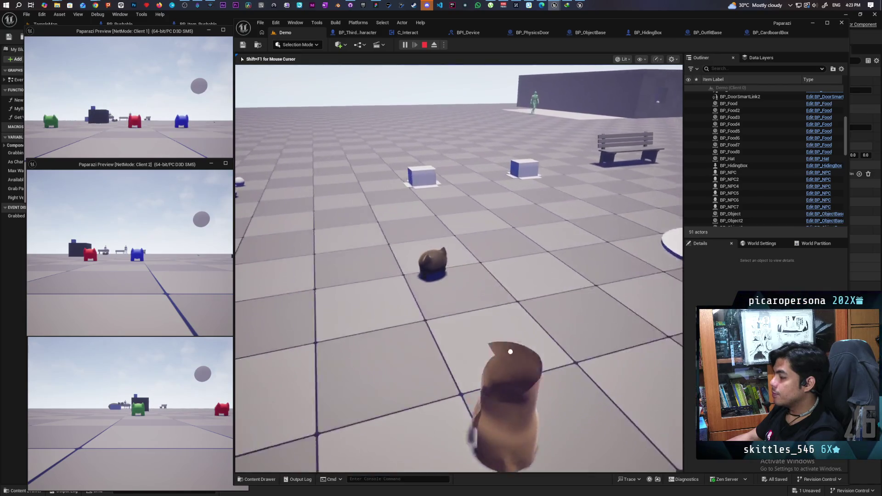
key(w)
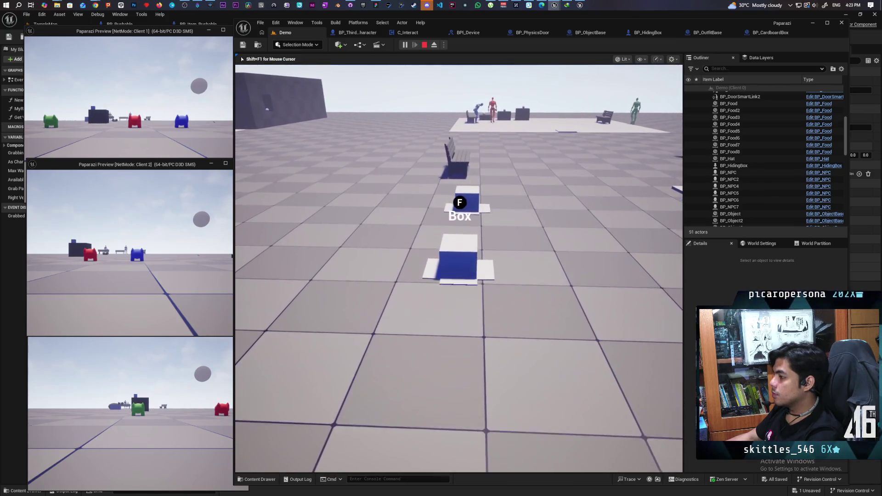
key(f)
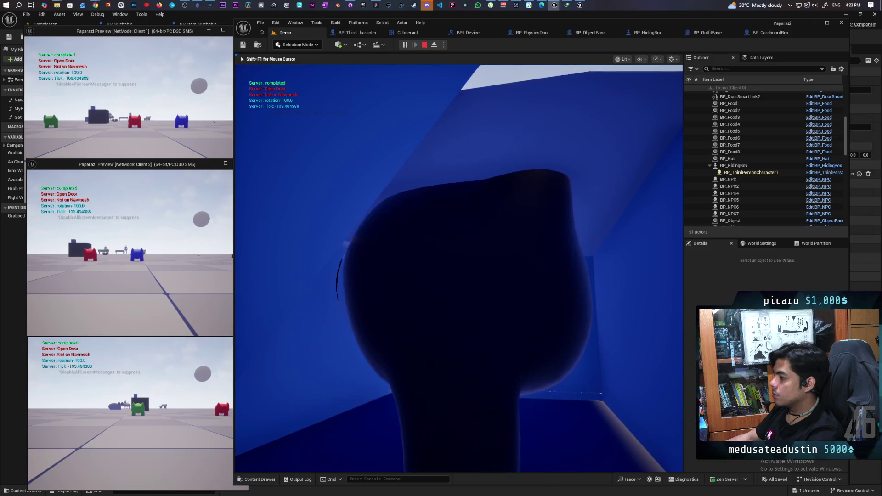
key(f)
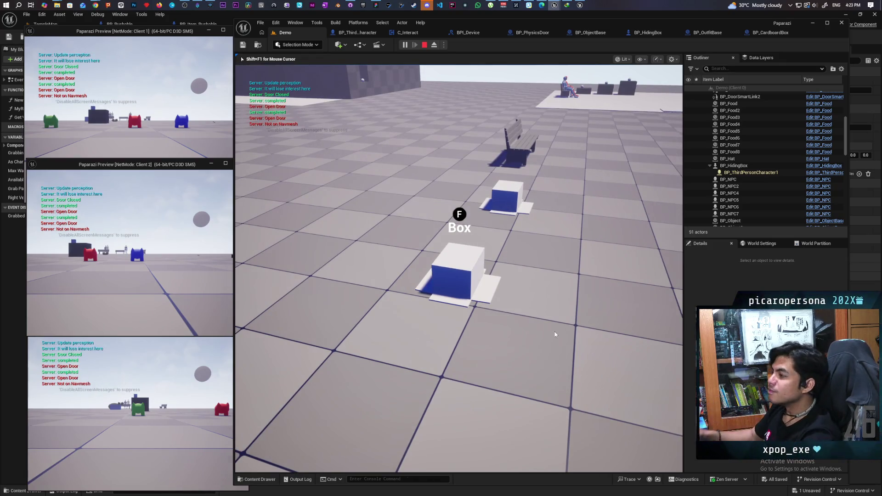
key(Escape)
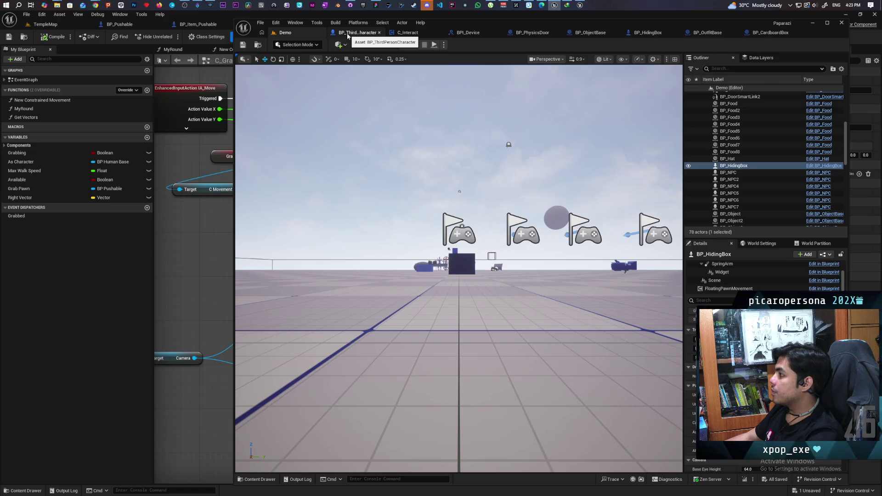
click(468, 32)
Add a Cast To BP_HidingBox node in the C_Interact EventGraph.
click(394, 33)
scroll(489, 190, down, 2)
right_click(516, 257)
text(cast to hidin)
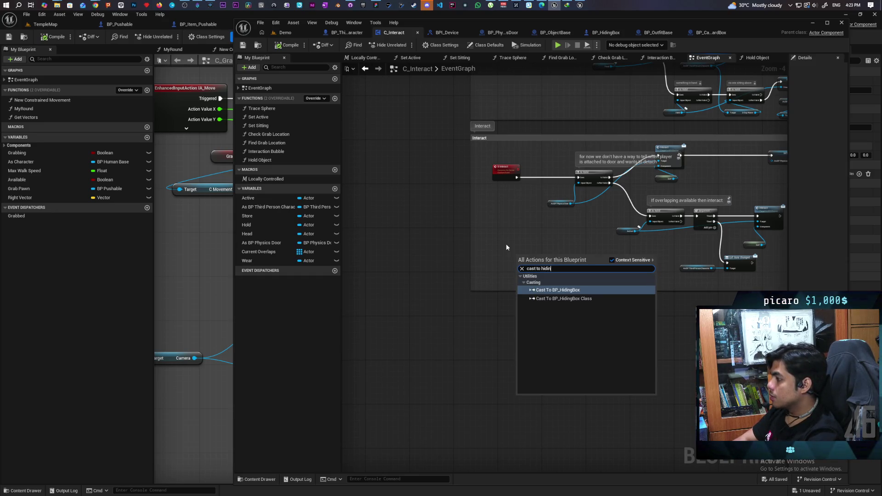
key(Return)
scroll(506, 244, up, 4)
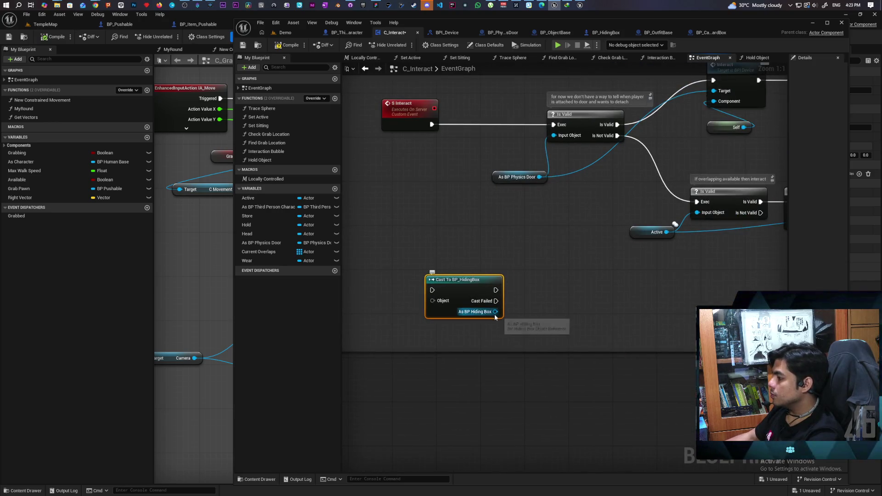
Promote the cast result to As BP Hiding Box, make it Replicated, and compile.
drag(495, 312, 539, 274)
click(593, 294)
click(264, 269)
drag(788, 140, 672, 138)
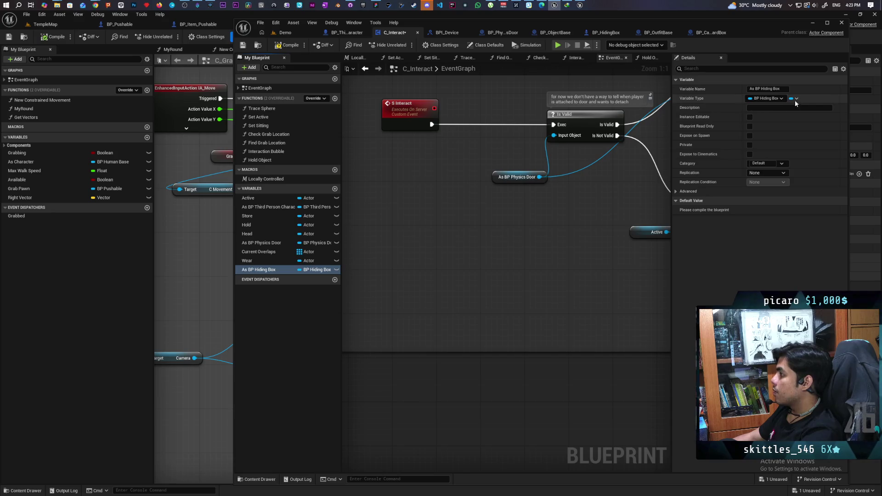
click(762, 174)
click(761, 188)
click(287, 46)
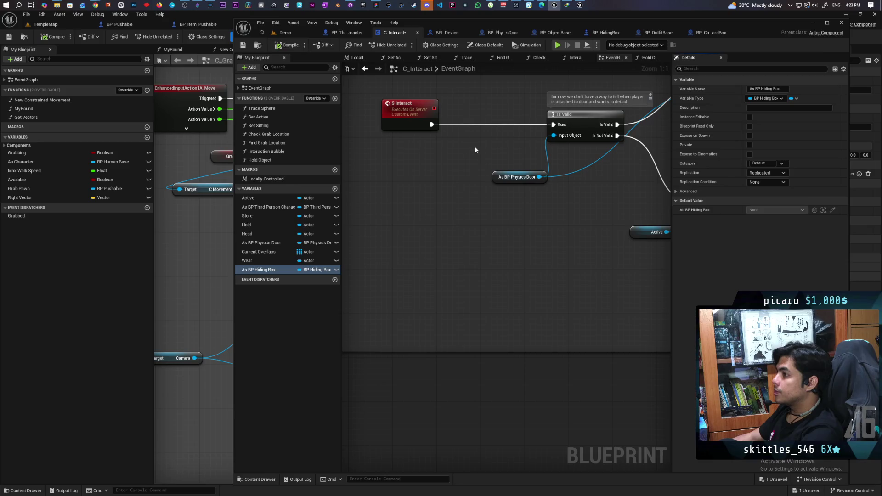
Bring up the left side of BP_HidingBox's Interact graph.
click(622, 34)
scroll(514, 145, down, 5)
scroll(518, 207, up, 3)
scroll(506, 216, down, 2)
drag(494, 225, 419, 225)
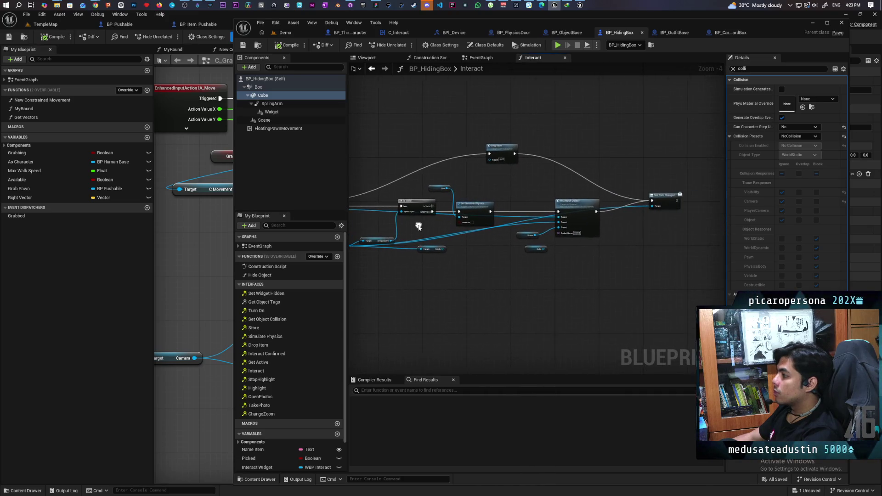
Move the second Is Valid node left and delete the Target Mesh node.
drag(611, 236, 702, 223)
scroll(589, 239, up, 1)
scroll(588, 239, up, 2)
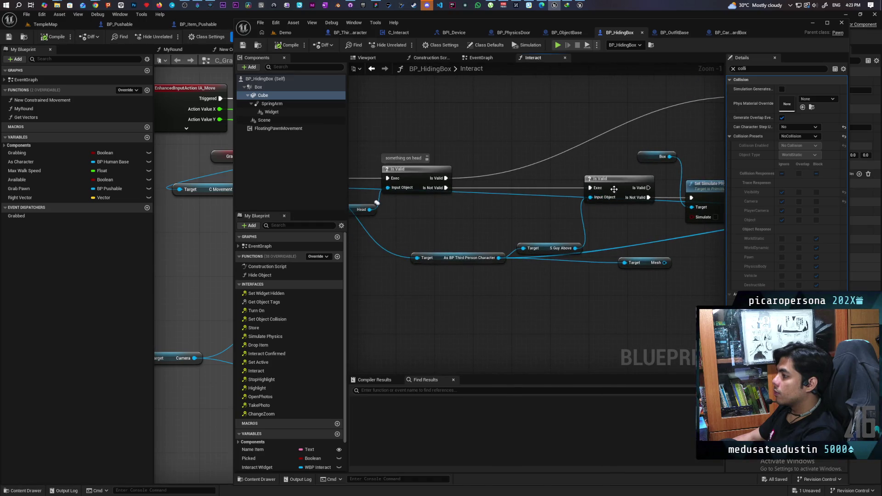
drag(614, 191, 544, 183)
click(646, 263)
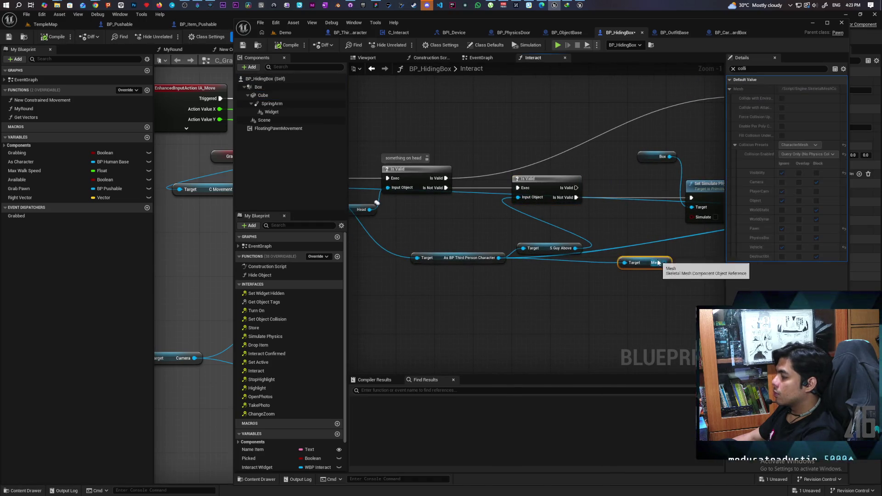
key(Delete)
Add a SET As BP Hiding Box node driven by the Is Not Valid branch.
drag(647, 253, 741, 275)
drag(397, 209, 511, 244)
text(set hiding bo)
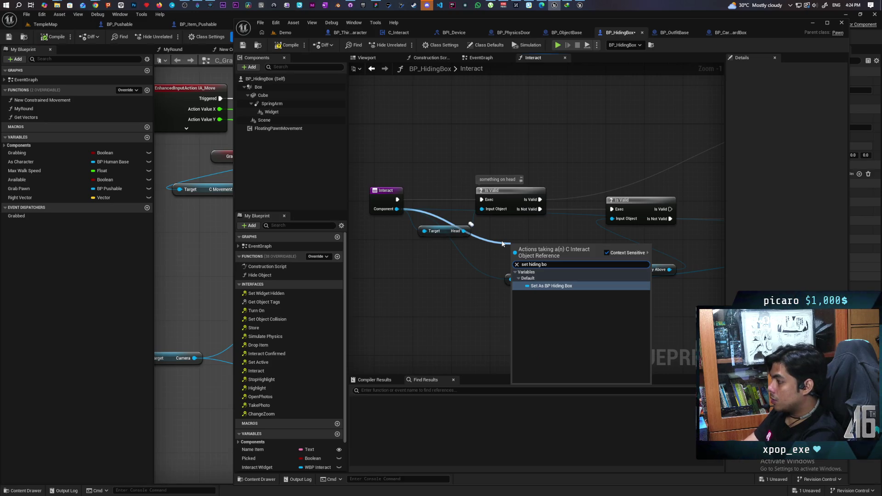
key(Return)
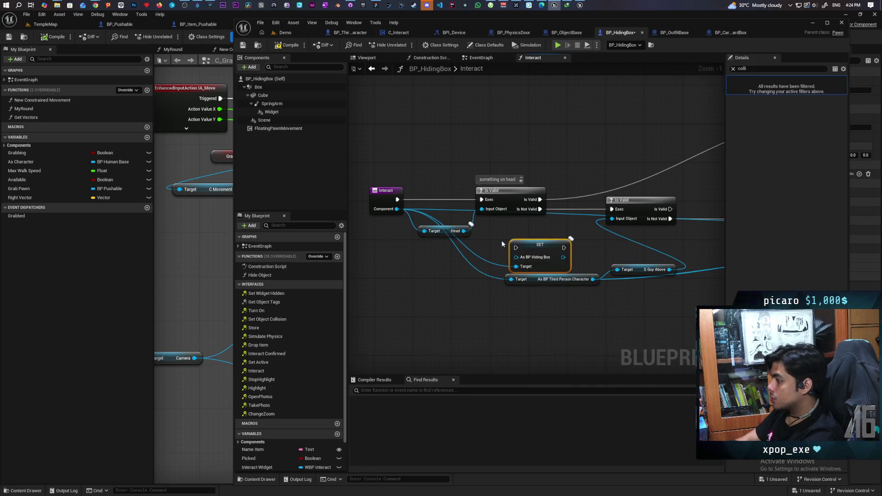
drag(478, 248, 678, 232)
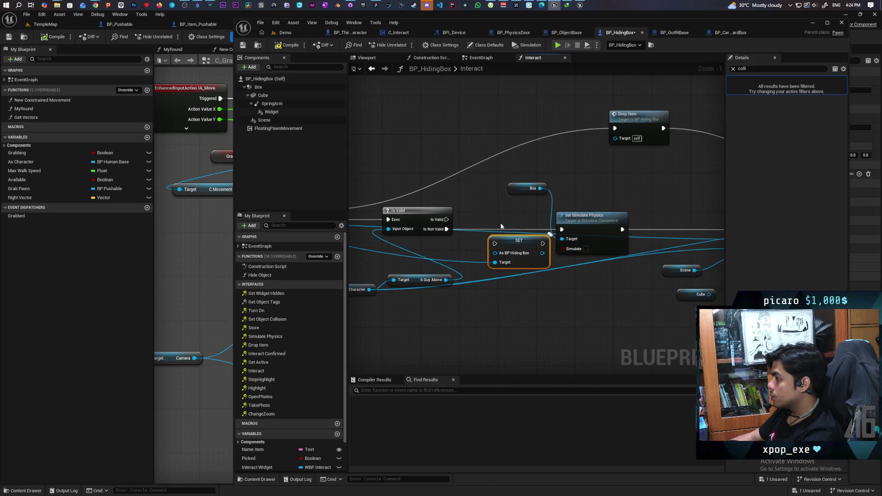
drag(515, 244, 500, 236)
mouse_move(447, 229)
mouse_down()
mouse_move(477, 230)
mouse_move(489, 286)
mouse_up()
Plug a Self node into the SET node's value.
text(self)
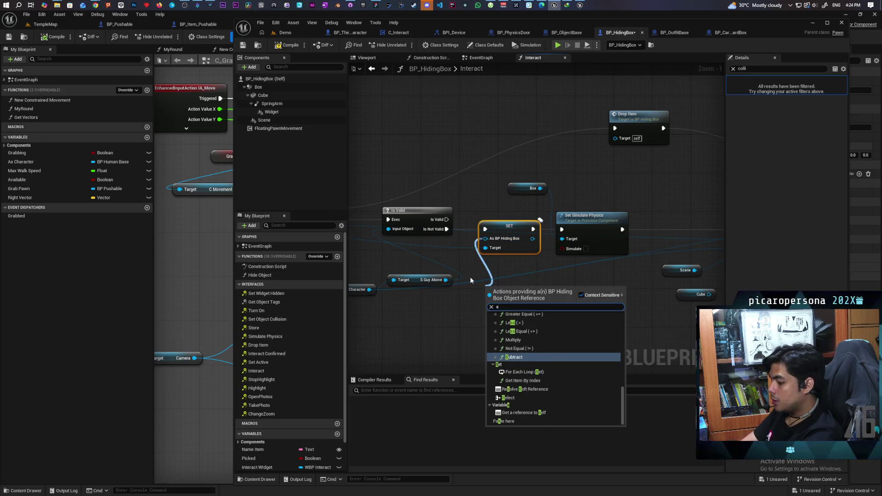
key(Return)
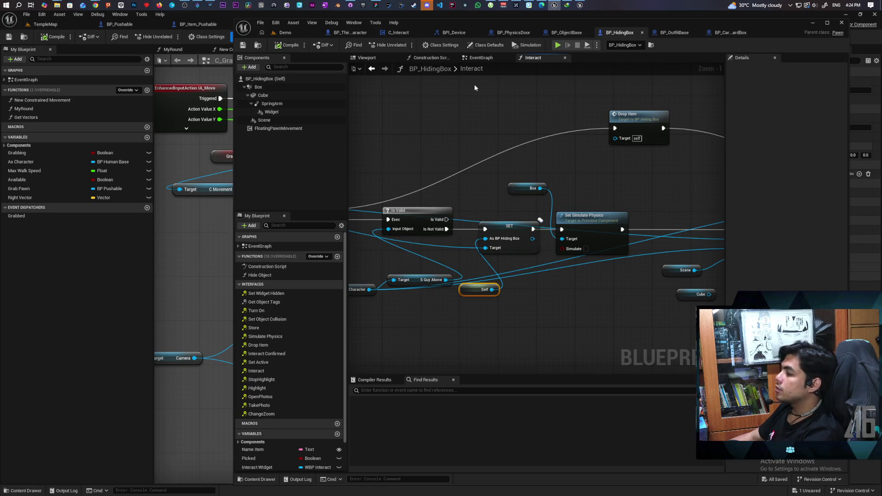
click(350, 33)
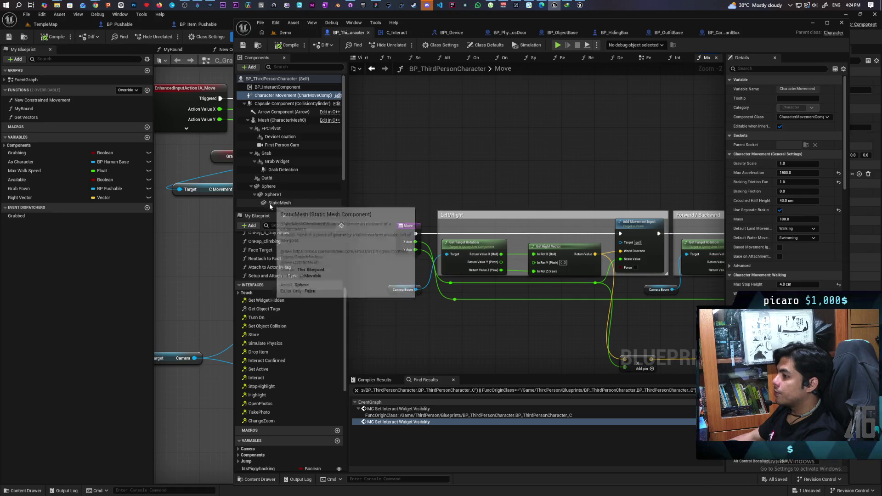
Get As BP Hiding Box from the interact component, check Is Valid, and route movement through Is Not Valid.
mouse_move(278, 87)
mouse_down()
mouse_move(403, 116)
mouse_move(434, 139)
mouse_up()
text(get hiding box)
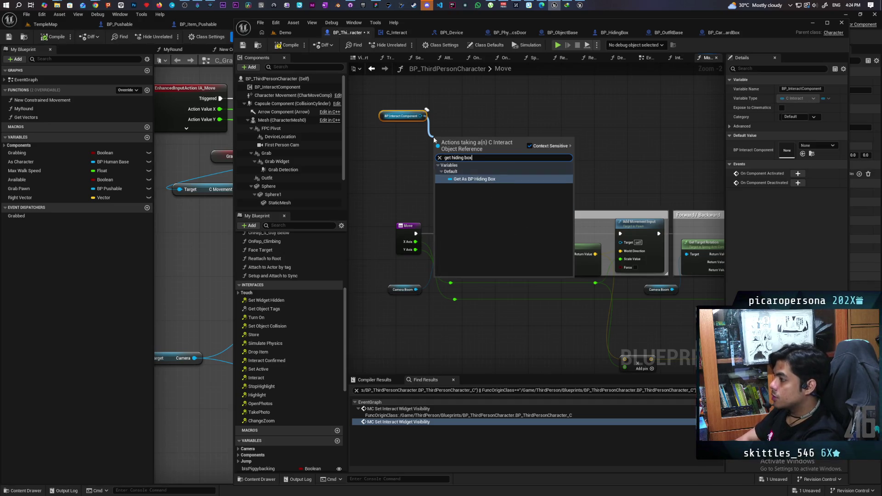
key(Return)
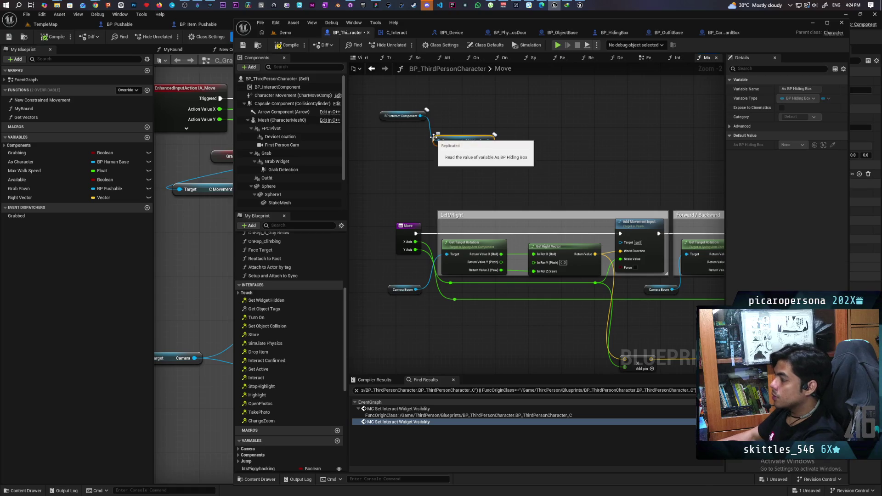
click(502, 151)
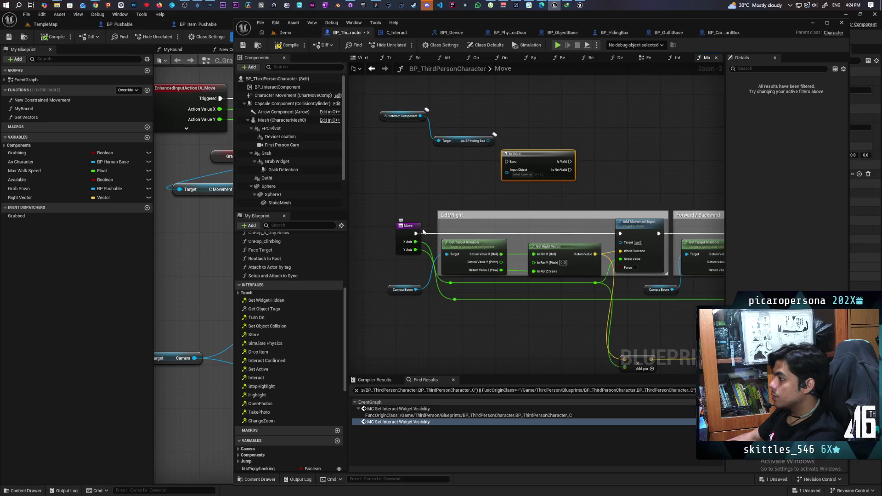
mouse_move(415, 236)
mouse_down()
mouse_move(591, 183)
mouse_move(570, 170)
mouse_up()
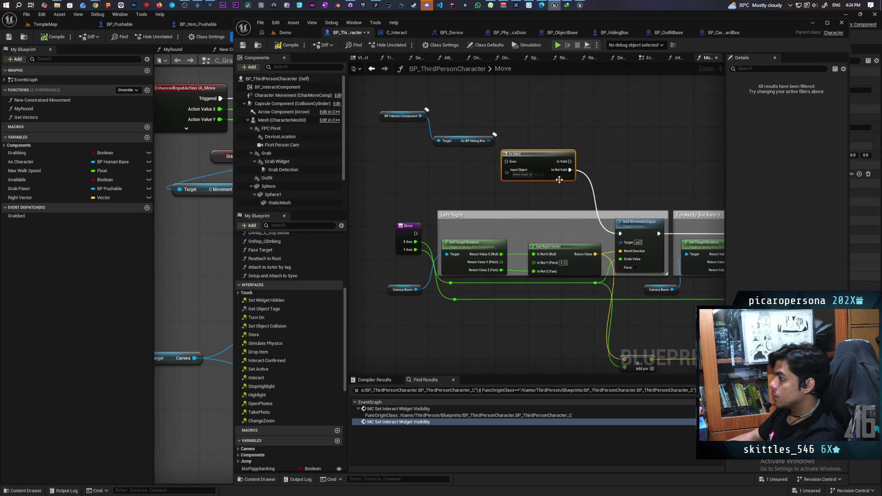
mouse_move(489, 142)
mouse_down()
mouse_move(507, 173)
mouse_move(425, 222)
mouse_move(474, 185)
mouse_move(416, 233)
mouse_up()
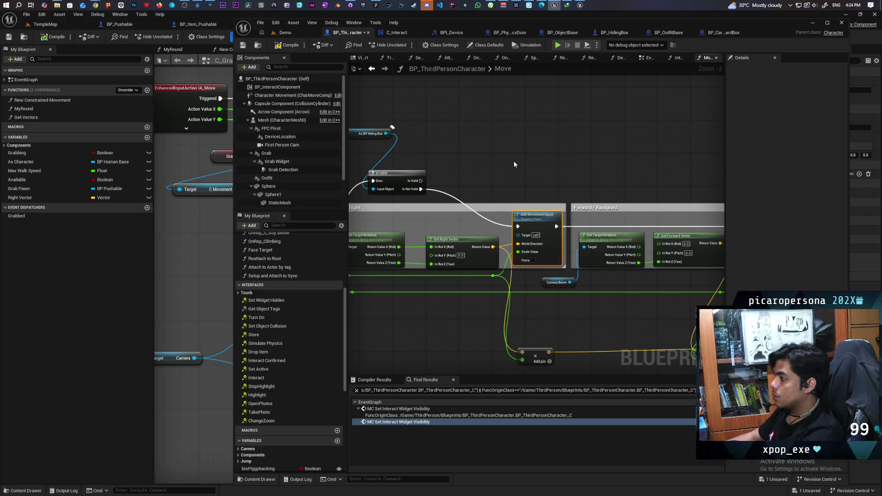
Paste a copy of Add Movement Input and connect it toward the Return Node.
mouse_move(533, 161)
mouse_down()
mouse_move(506, 183)
mouse_move(463, 147)
mouse_up()
key(ctrl+v)
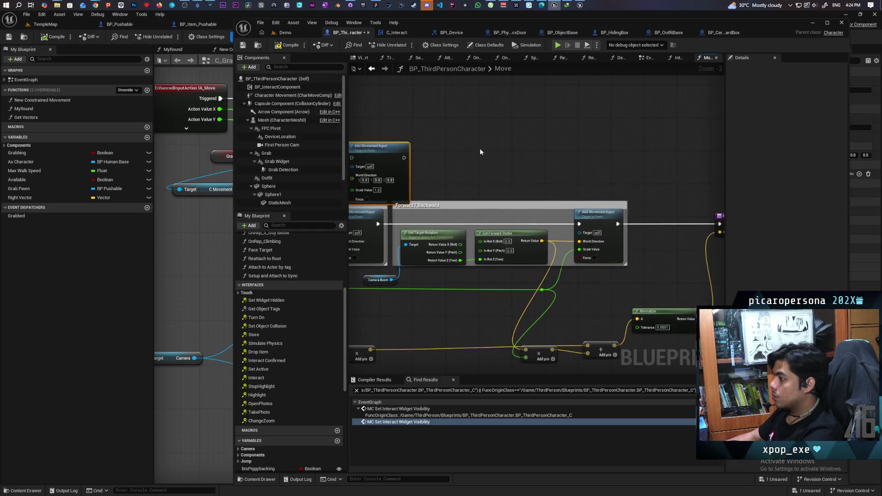
mouse_move(375, 158)
mouse_down()
mouse_move(542, 151)
mouse_move(527, 126)
mouse_up()
drag(635, 157, 530, 157)
click(670, 150)
mouse_move(673, 136)
mouse_down()
mouse_move(586, 143)
mouse_move(535, 166)
mouse_up()
drag(557, 134, 644, 206)
Wire the Is Valid branch into two chained Add Movement Input nodes and save.
scroll(645, 200, down, 2)
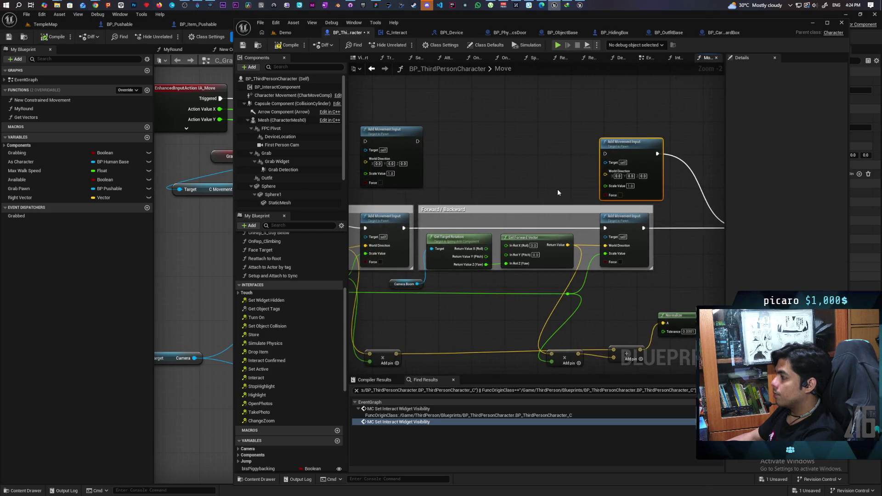
drag(508, 285, 564, 269)
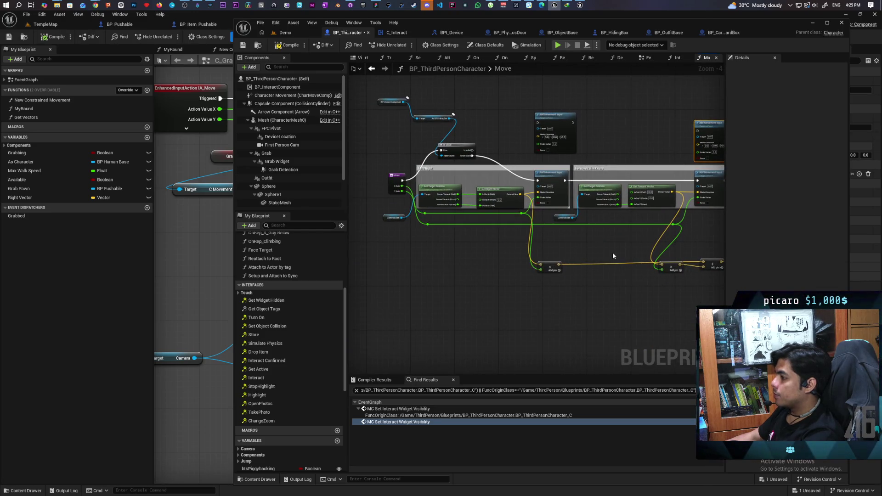
scroll(636, 260, up, 2)
mouse_move(469, 191)
mouse_down()
mouse_move(411, 181)
mouse_move(598, 179)
mouse_up()
mouse_move(432, 196)
mouse_down()
mouse_move(515, 162)
mouse_move(471, 186)
mouse_move(517, 186)
mouse_up()
drag(648, 199, 656, 184)
drag(705, 203, 679, 190)
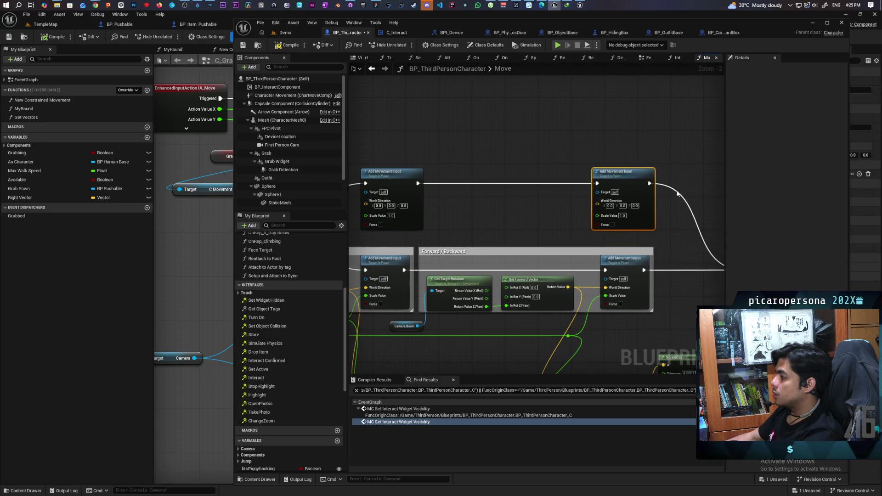
click(675, 201)
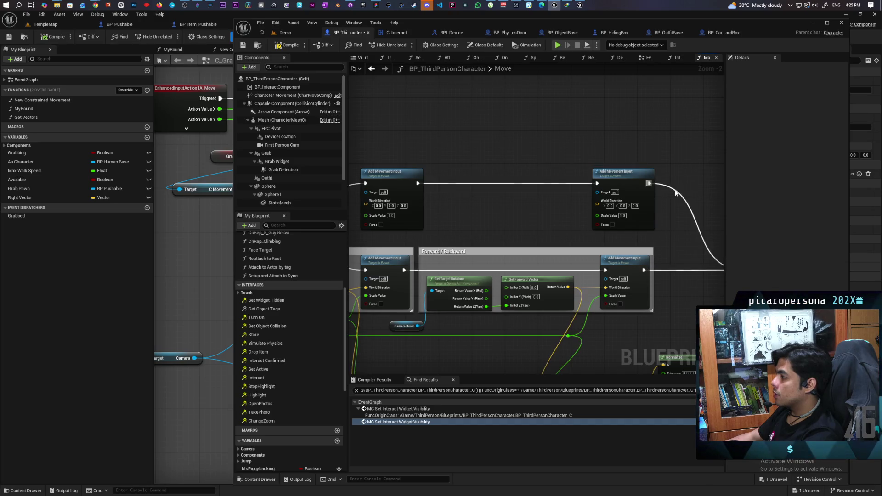
mouse_move(537, 214)
mouse_down()
mouse_move(596, 205)
mouse_move(589, 201)
mouse_up()
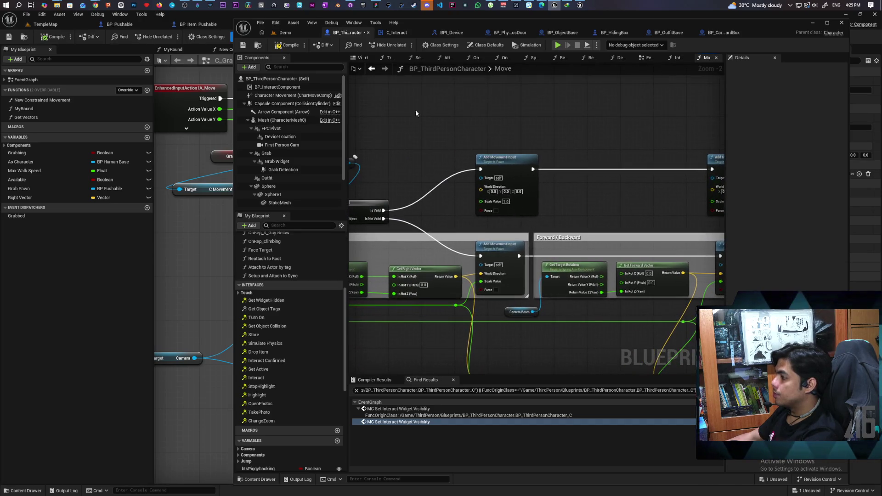
mouse_move(543, 148)
mouse_down()
mouse_move(473, 121)
mouse_move(543, 211)
mouse_up()
key(ctrl+s)
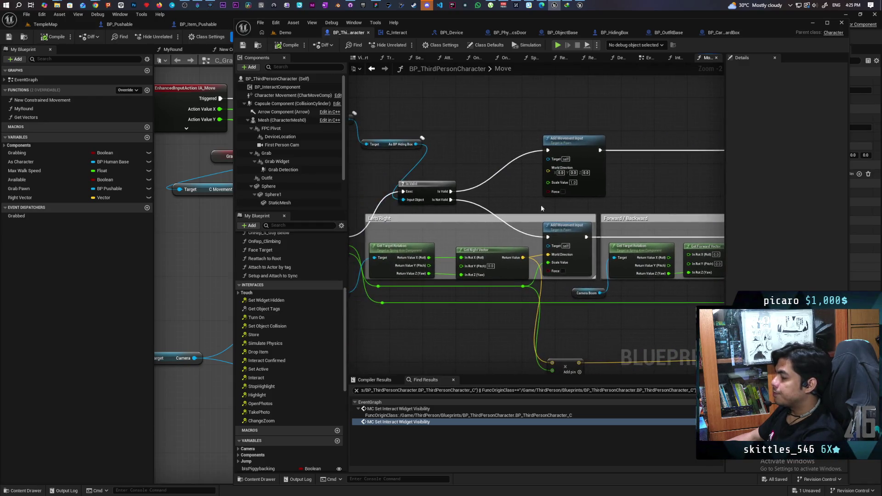
Feed Get Right/Forward Vector and axis values into the new nodes, then start a Demo play test.
drag(524, 258, 548, 171)
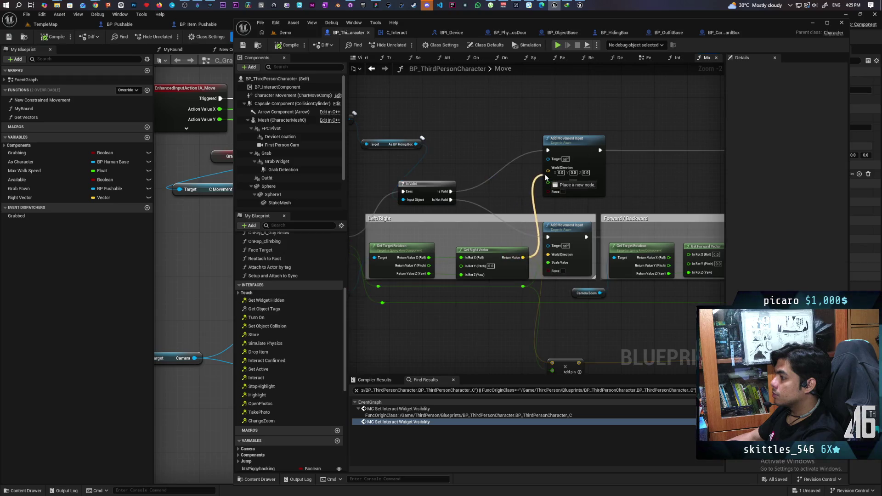
mouse_move(635, 184)
mouse_down()
mouse_move(608, 245)
mouse_move(626, 189)
mouse_up()
drag(500, 217, 657, 189)
mouse_move(544, 257)
mouse_down()
mouse_move(559, 152)
mouse_move(569, 146)
mouse_up()
drag(623, 167, 587, 212)
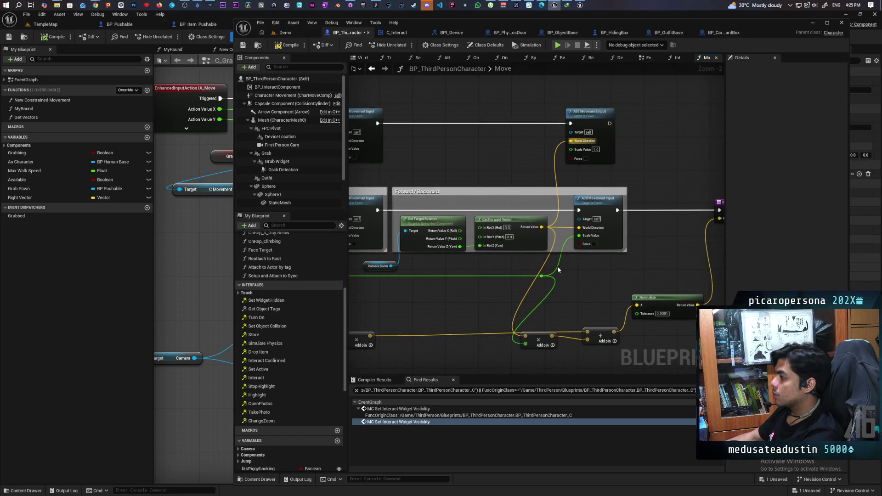
drag(542, 276, 571, 150)
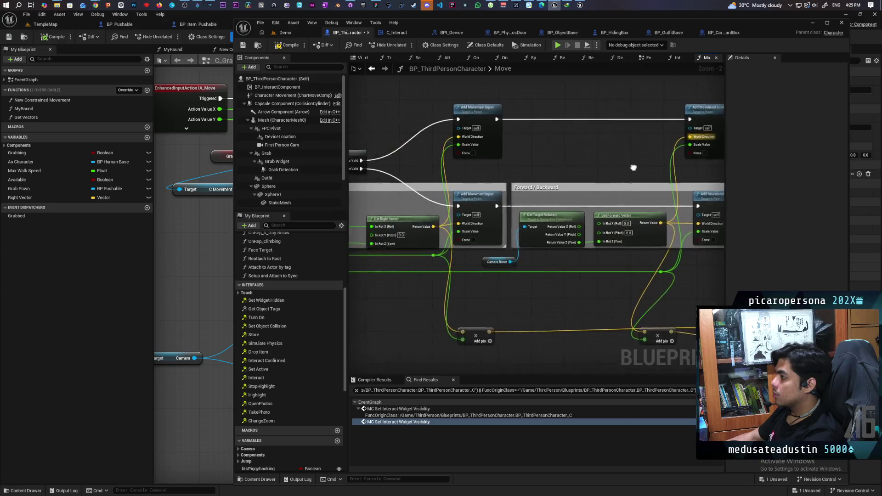
right_click(616, 181)
click(380, 121)
mouse_move(380, 121)
mouse_down()
mouse_move(515, 146)
mouse_move(517, 136)
mouse_up()
mouse_move(384, 122)
mouse_down()
mouse_move(740, 153)
mouse_move(659, 133)
mouse_move(690, 137)
mouse_up()
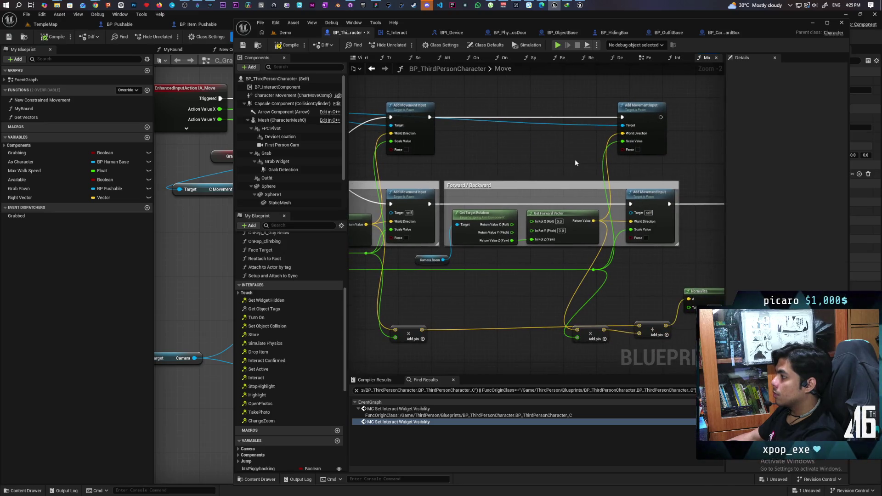
click(293, 34)
click(405, 45)
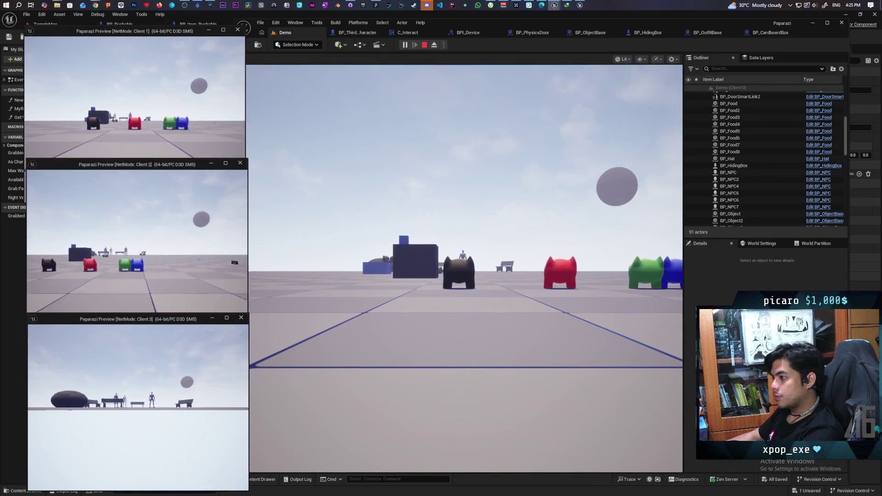
Walk the character into the hiding box and move the box around the level.
key(w)
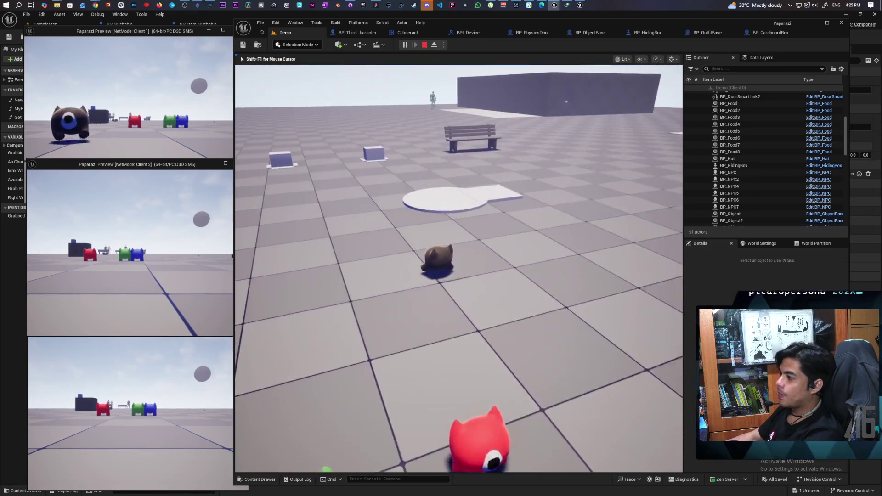
key(w)
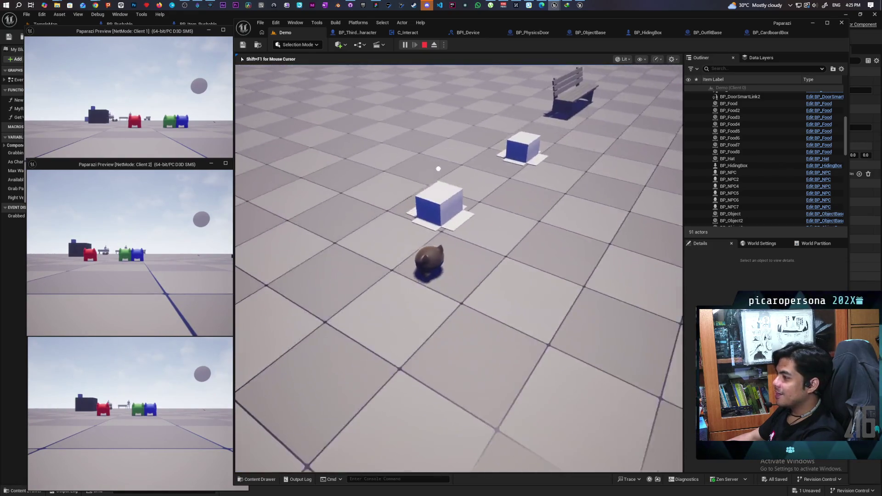
key(f)
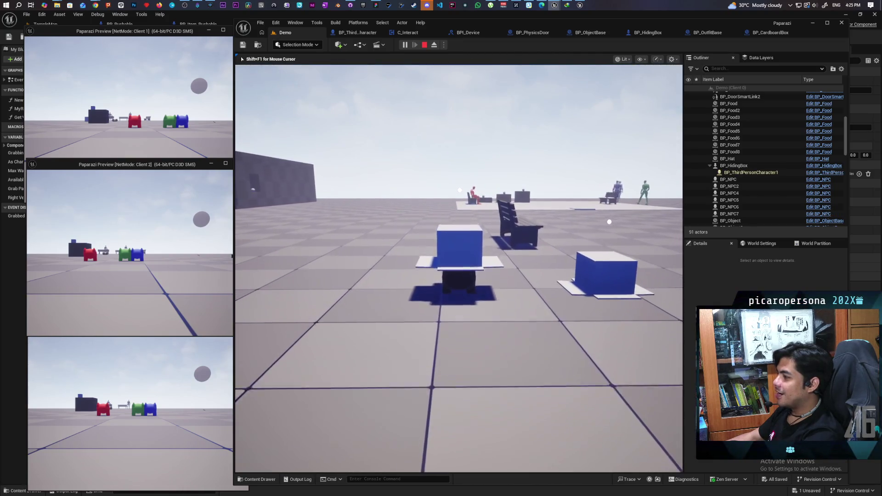
key(w)
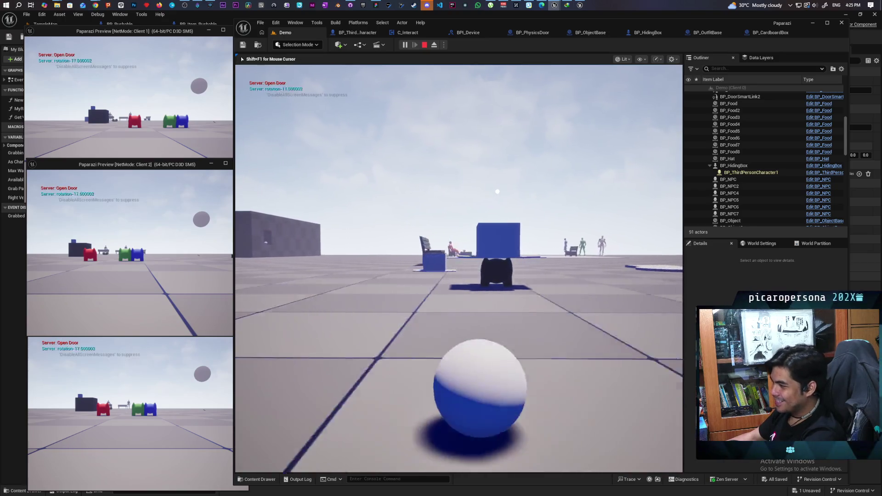
key(w)
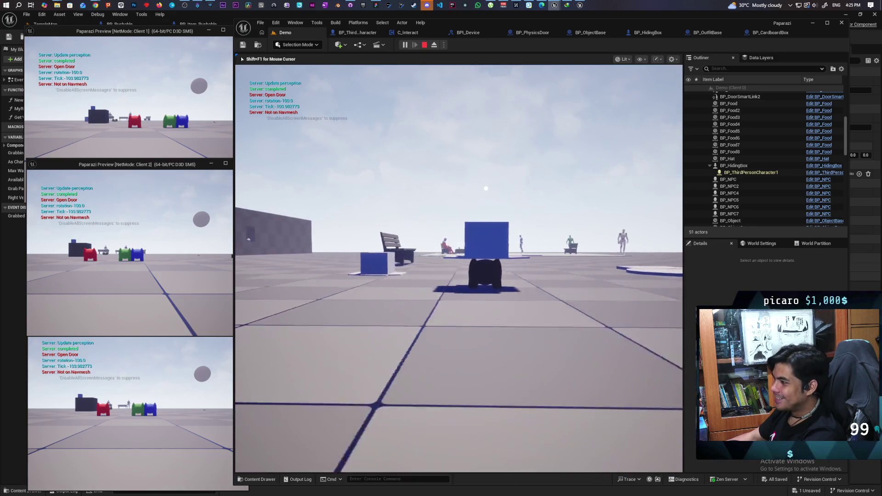
key(f)
key(f)
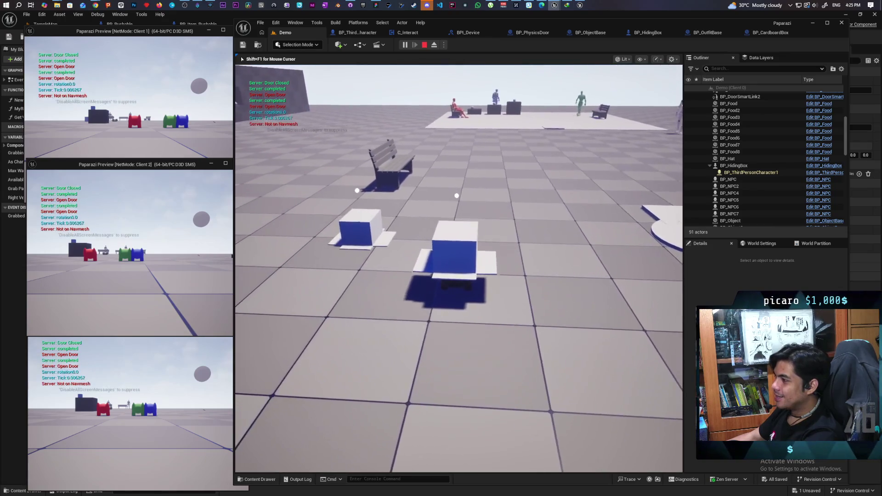
key(w)
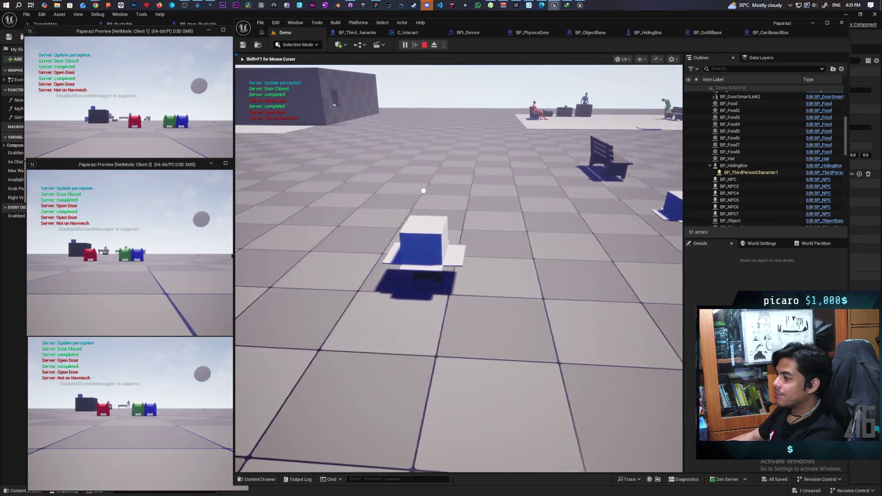
key(w)
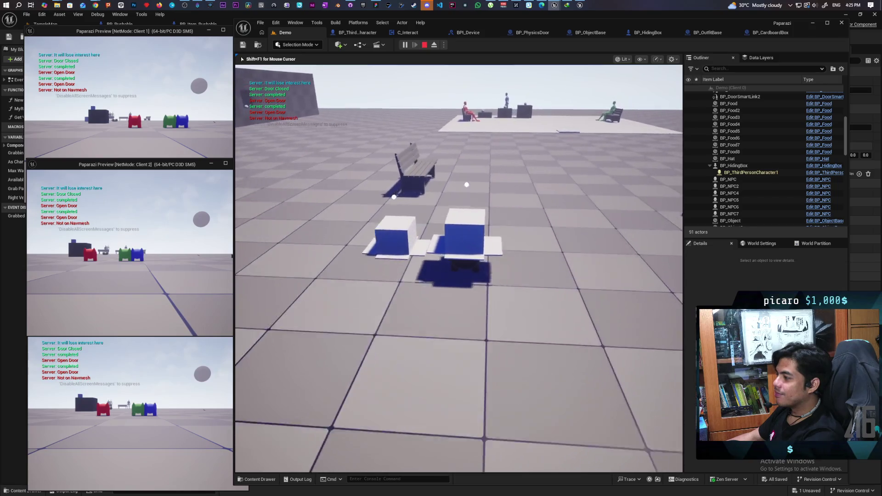
key(w)
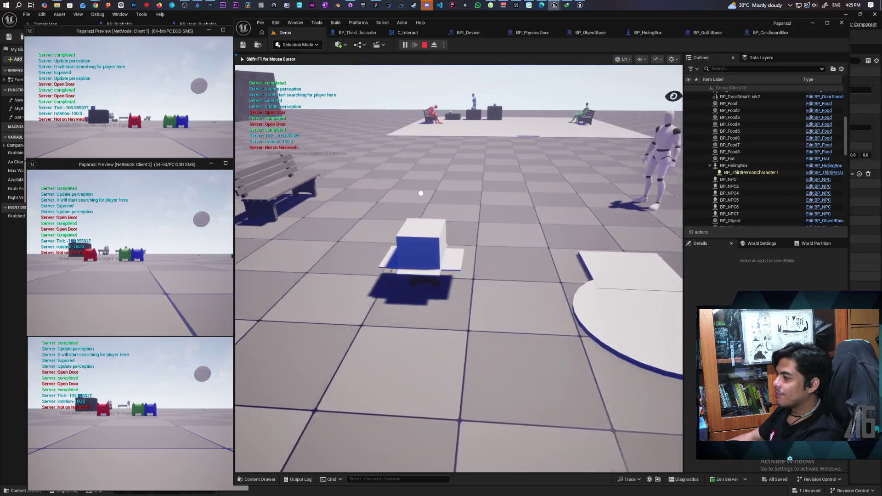
key(w)
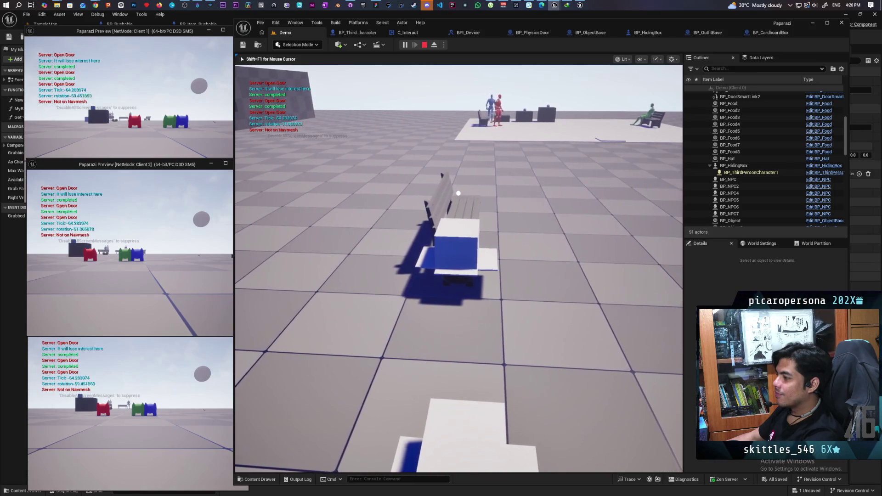
Run 'show Collision' in the console, then stop play-in-editor with Esc.
key(grave)
key(Up)
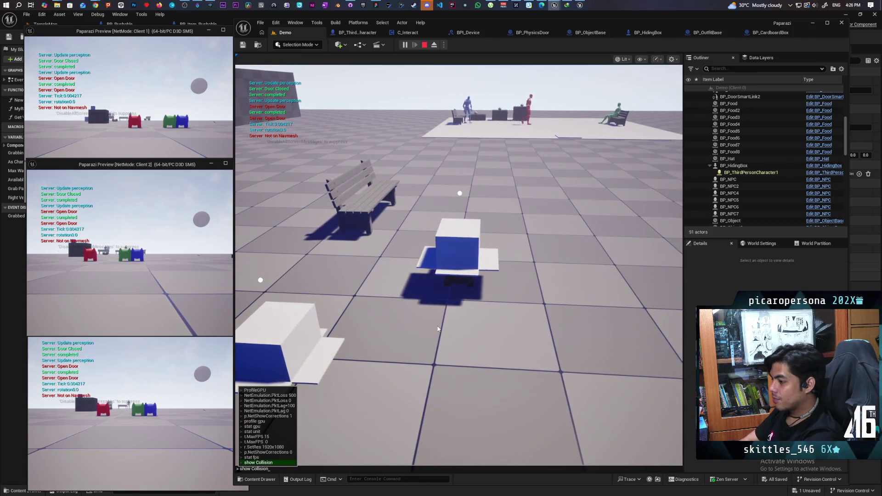
key(Return)
scroll(459, 269, up, 5)
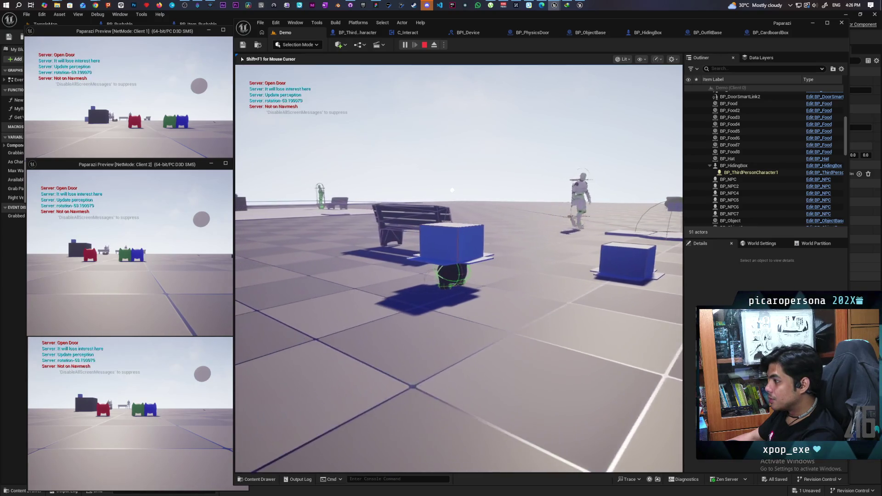
key(Escape)
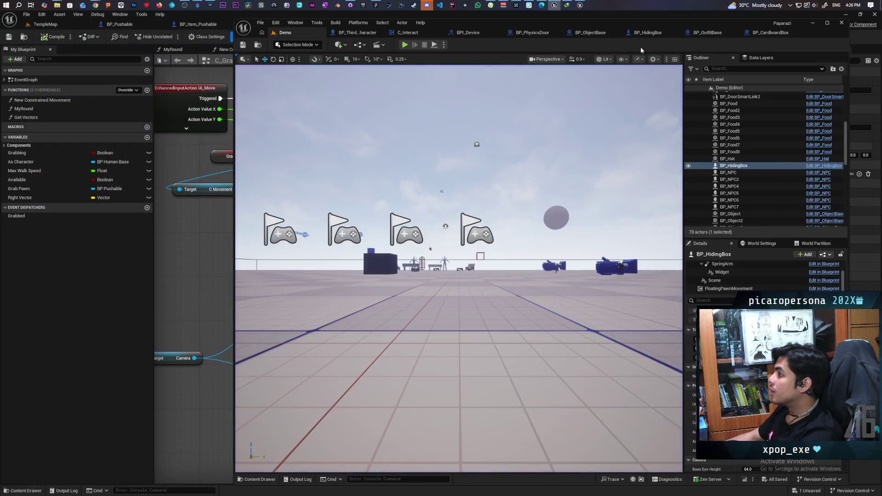
Back in BP_HidingBox's Interact graph, add an MC Object Collision node from the Component pin.
click(710, 35)
click(621, 33)
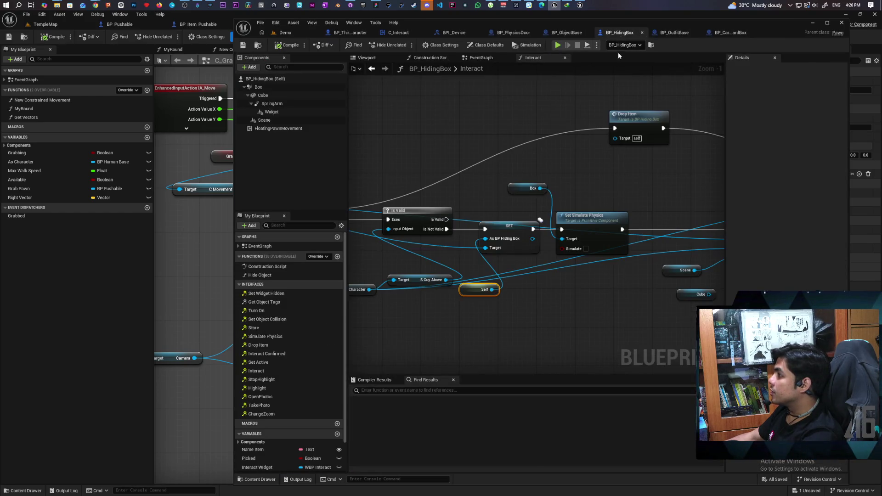
scroll(548, 172, down, 1)
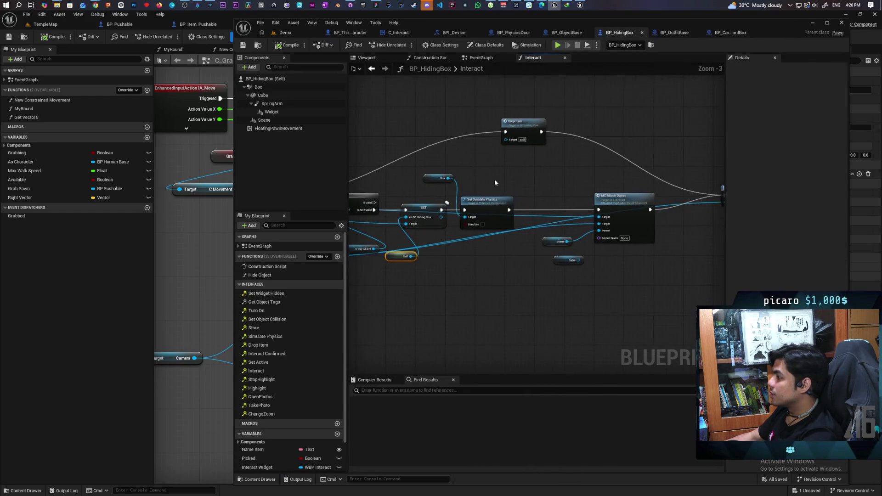
scroll(547, 188, up, 1)
scroll(538, 301, down, 1)
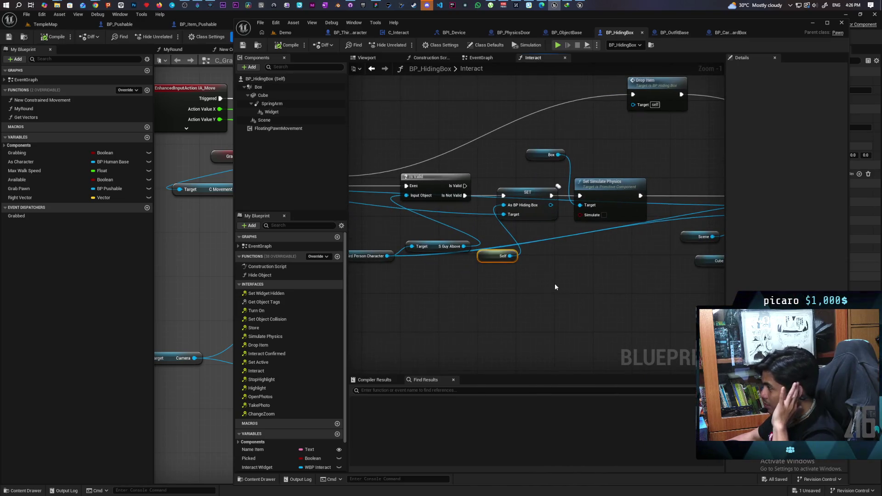
scroll(487, 285, up, 1)
mouse_move(488, 287)
mouse_down()
mouse_move(528, 287)
mouse_move(473, 291)
mouse_move(570, 299)
mouse_up()
drag(379, 181, 476, 290)
text(mc coll)
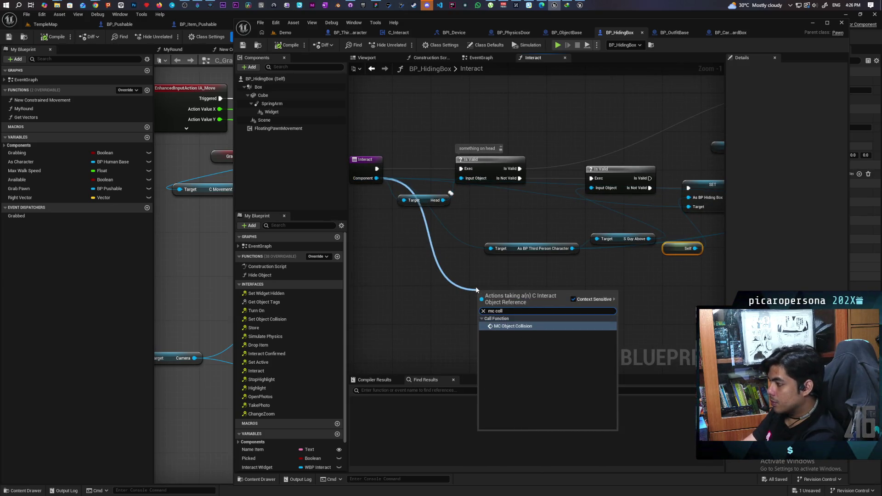
key(Return)
mouse_move(476, 287)
mouse_down()
mouse_move(635, 296)
mouse_move(566, 262)
mouse_move(488, 261)
mouse_move(608, 252)
mouse_up()
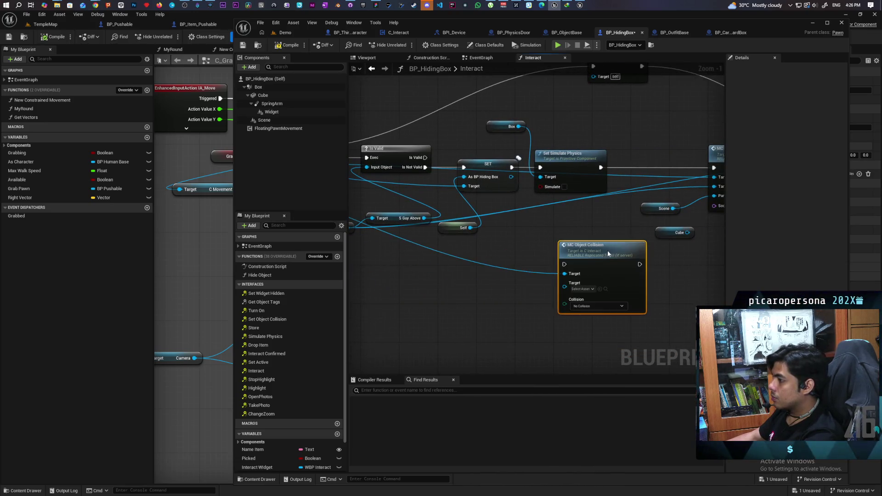
Add the character's Capsule Component getter and wire it into MC Object Collision's Target.
mouse_move(489, 262)
mouse_down()
mouse_move(596, 259)
mouse_move(626, 268)
mouse_move(511, 258)
mouse_up()
scroll(619, 265, down, 2)
text(get capsu)
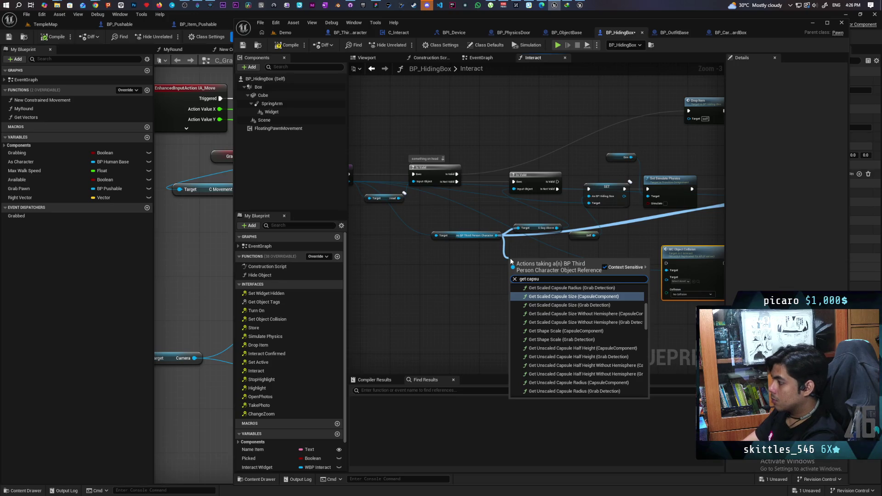
key(Return)
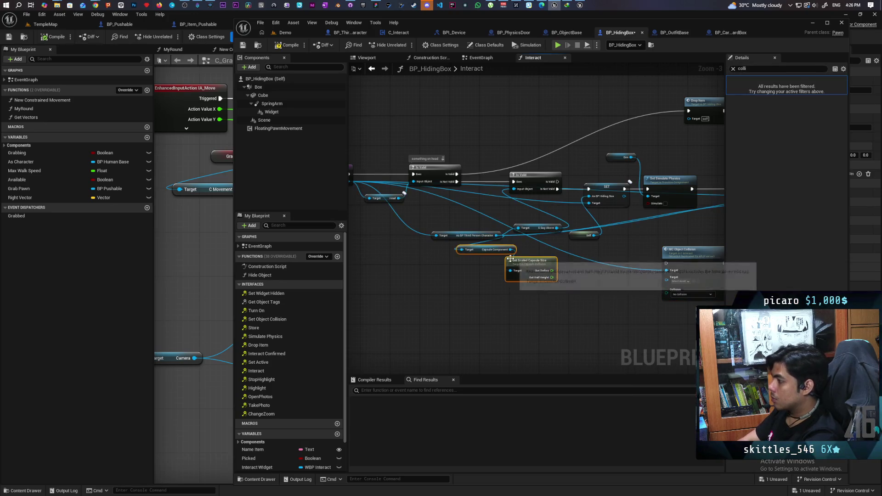
key(Delete)
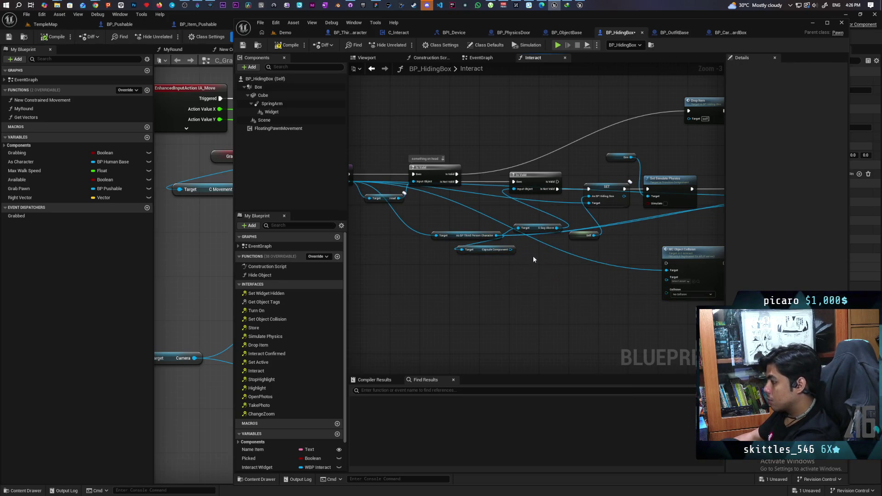
mouse_move(511, 249)
mouse_down()
mouse_move(638, 285)
mouse_move(670, 282)
mouse_up()
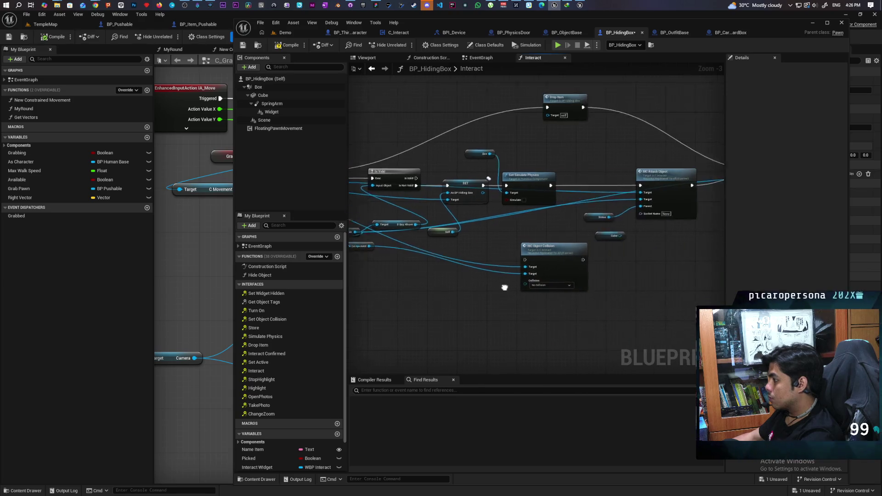
Delete the Cube getter and place MC Object Collision just before MC Attach Object.
scroll(521, 294, up, 2)
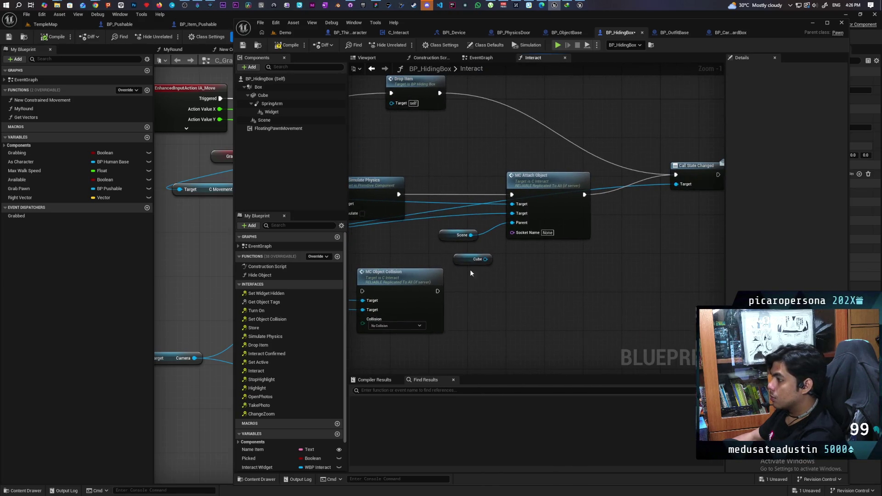
drag(466, 261, 484, 288)
key(Delete)
mouse_move(432, 257)
mouse_down()
mouse_move(529, 216)
mouse_move(616, 211)
mouse_up()
mouse_move(376, 296)
mouse_down()
mouse_move(488, 214)
mouse_move(446, 194)
mouse_up()
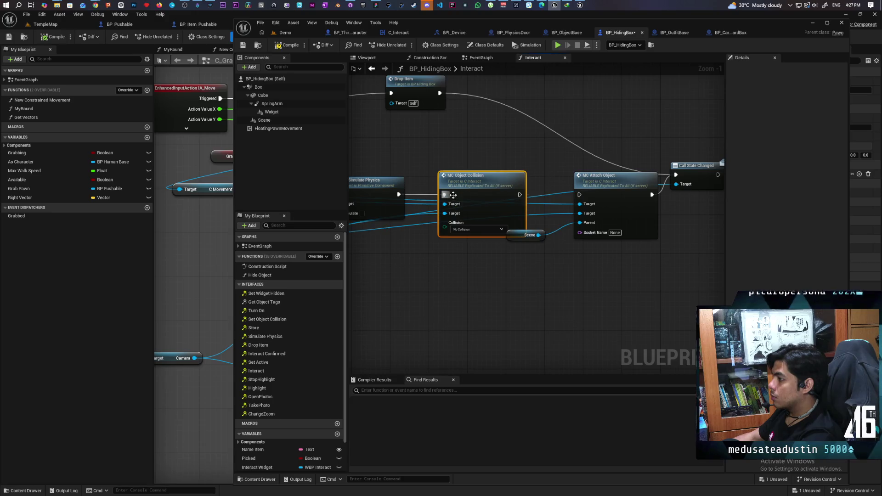
click(285, 33)
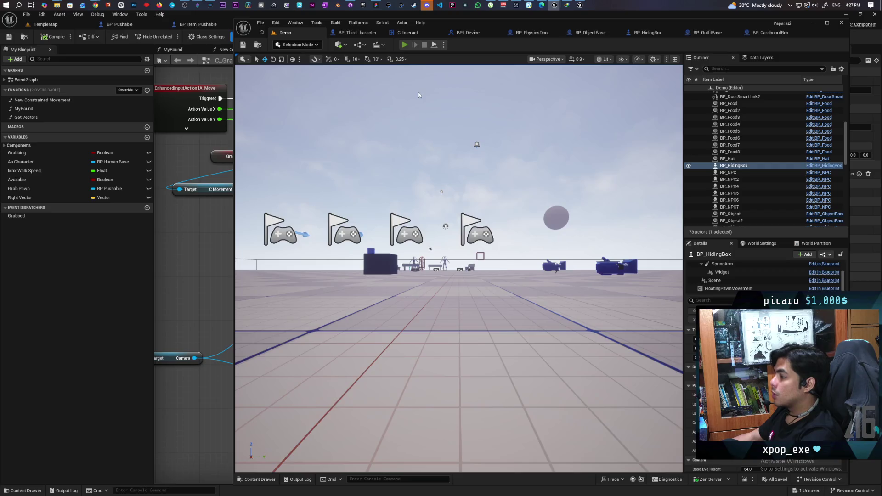
Start a multiplayer play test, walk into the hiding box, hide, then leave it.
key(alt+p)
key(alt+Tab)
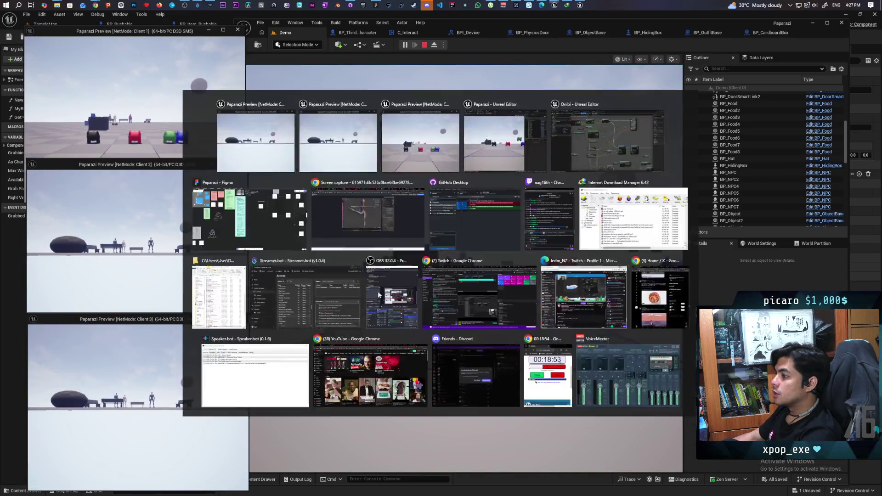
key(w)
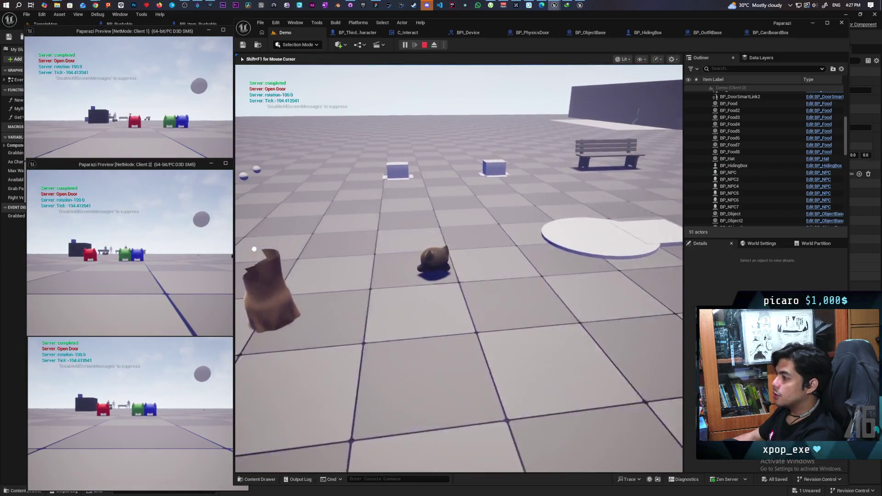
key(w)
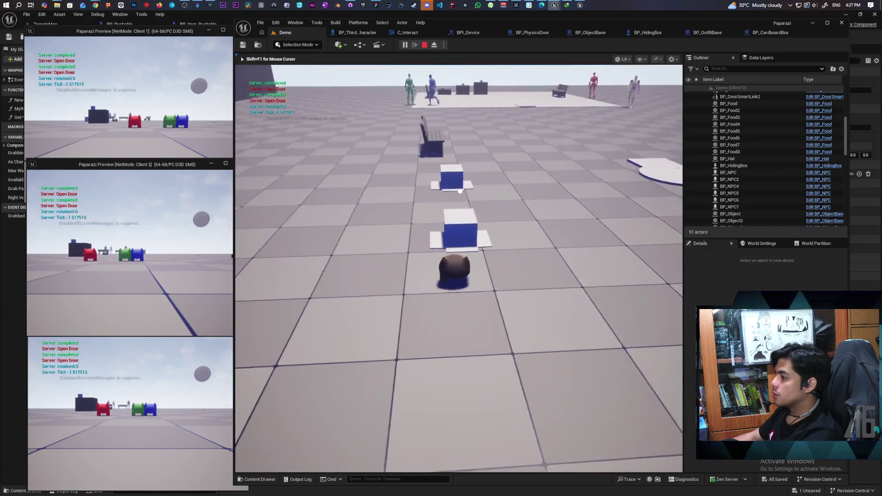
key(w)
key(e)
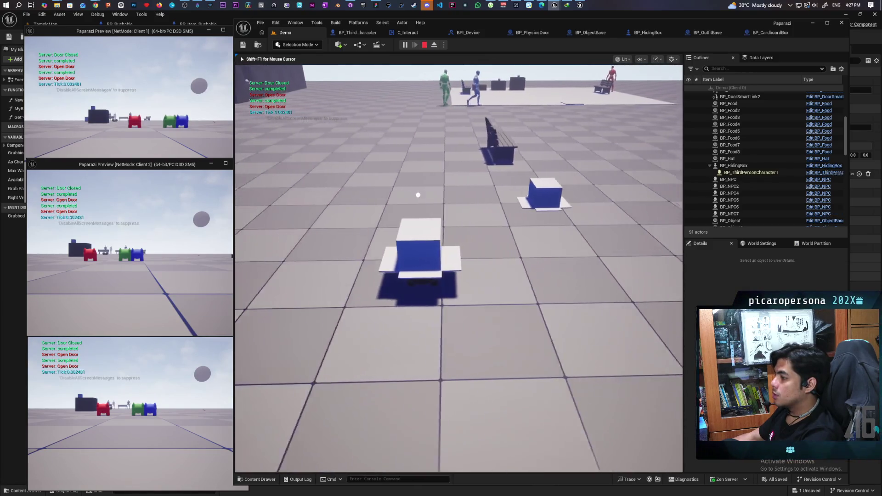
key(e)
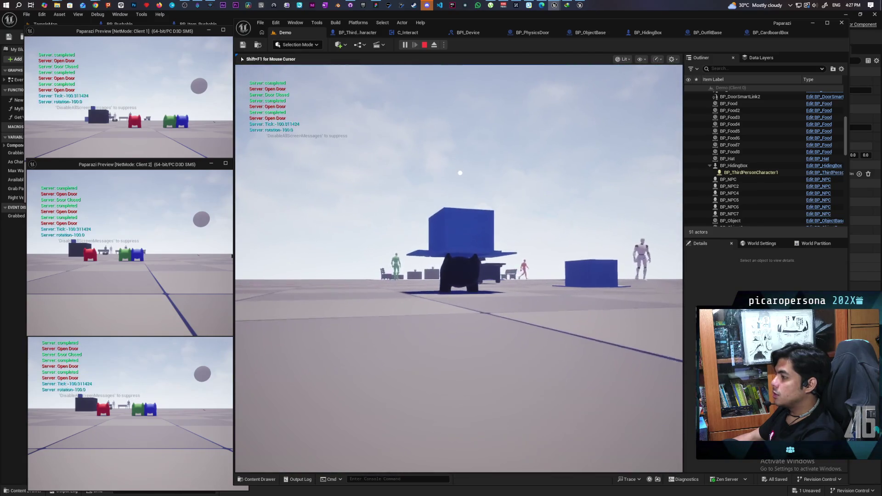
Run show Collision from the console, hide under the blue box again, then stop the session.
key(grave)
key(Up)
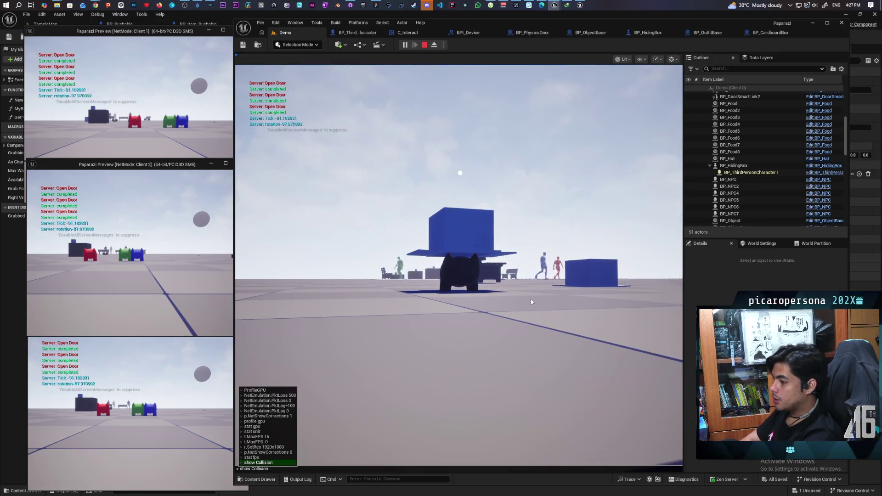
key(Return)
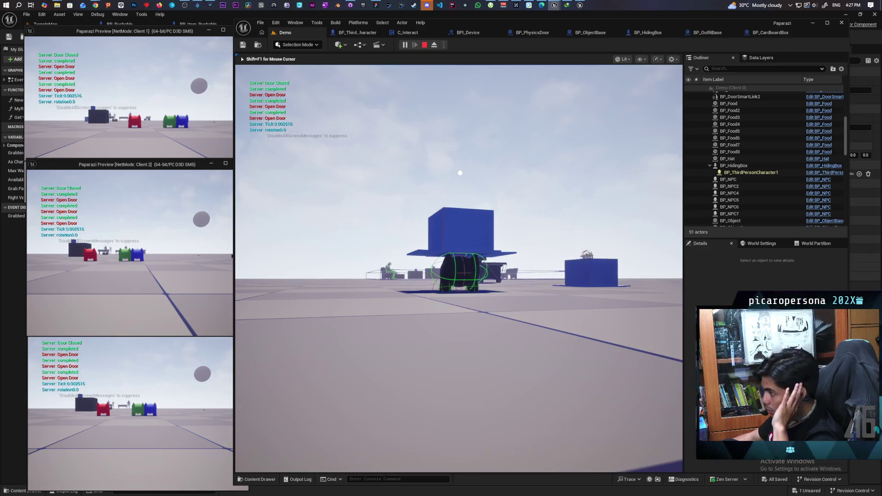
key(e)
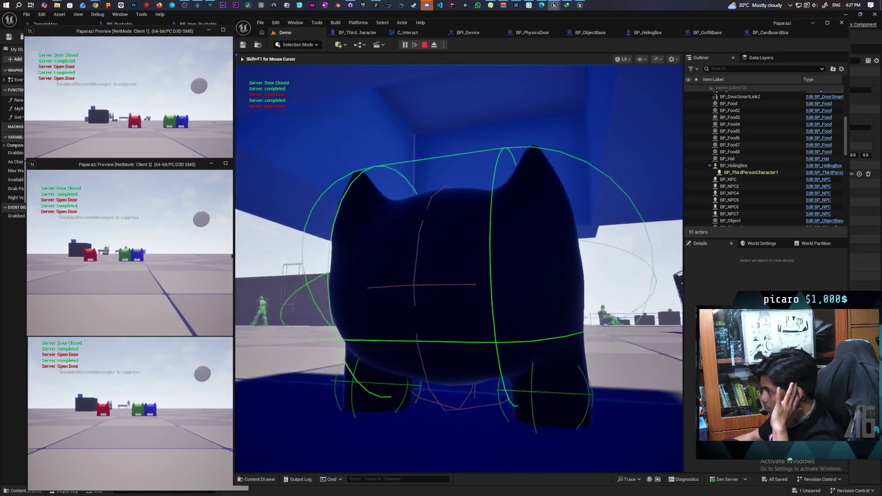
key(e)
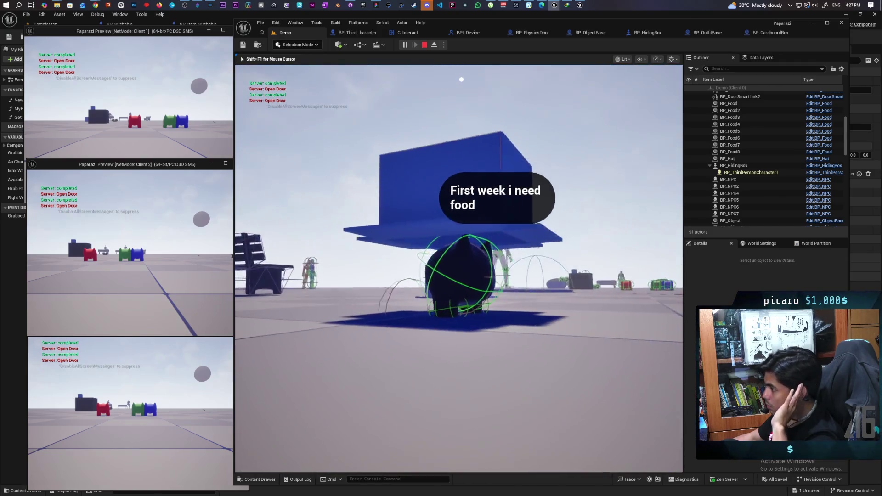
key(w)
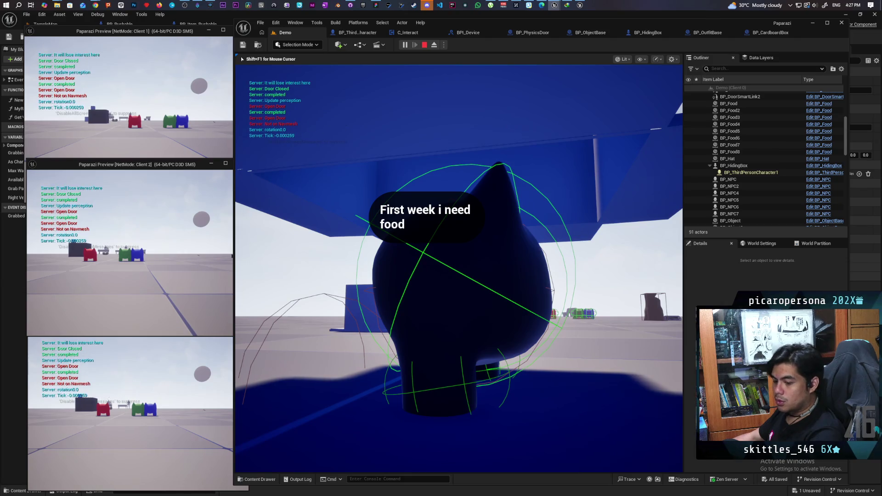
key(Escape)
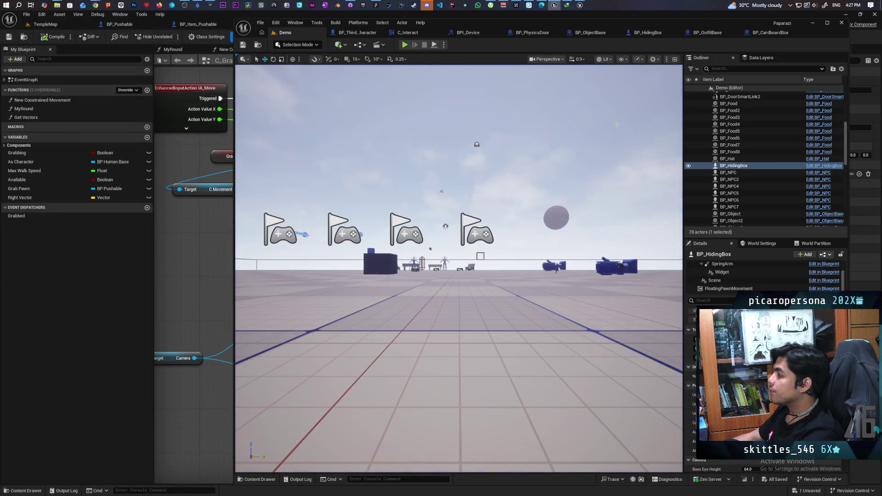
Cycle through the BP_CardboardBox, BP_OutfitBase and BP_ObjectBase tabs to BP_HidingBox's Interact node chain.
click(777, 33)
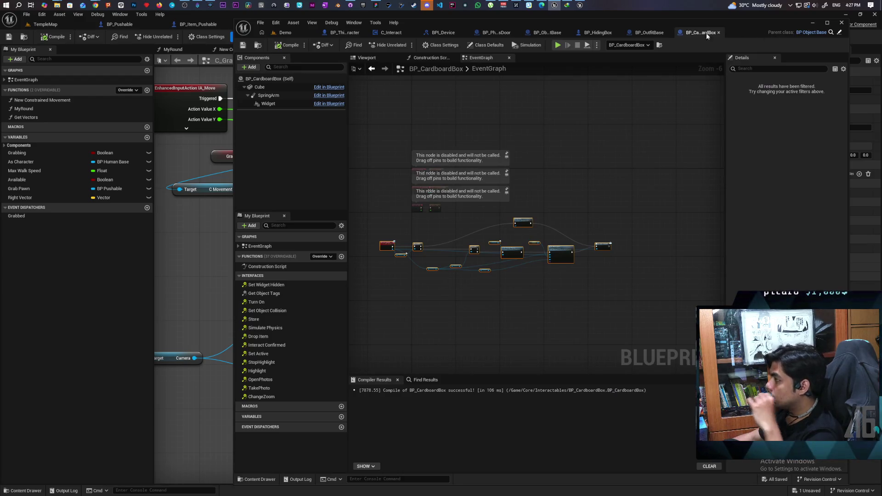
click(642, 33)
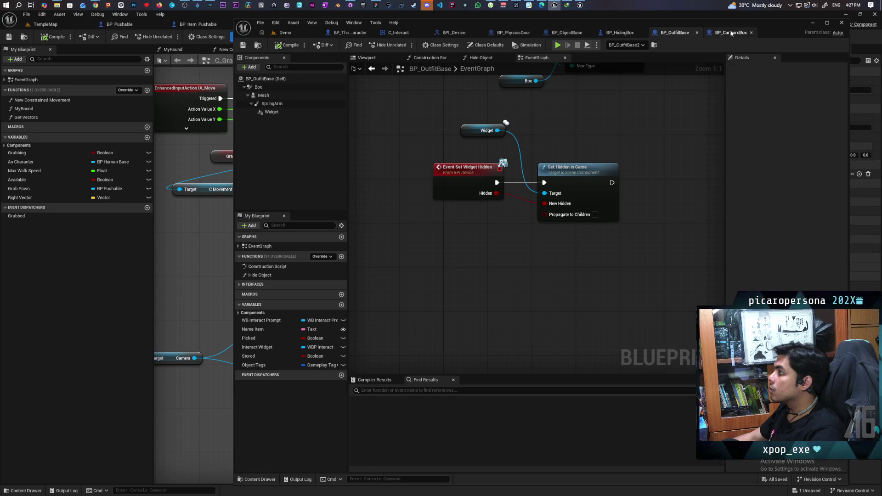
click(569, 33)
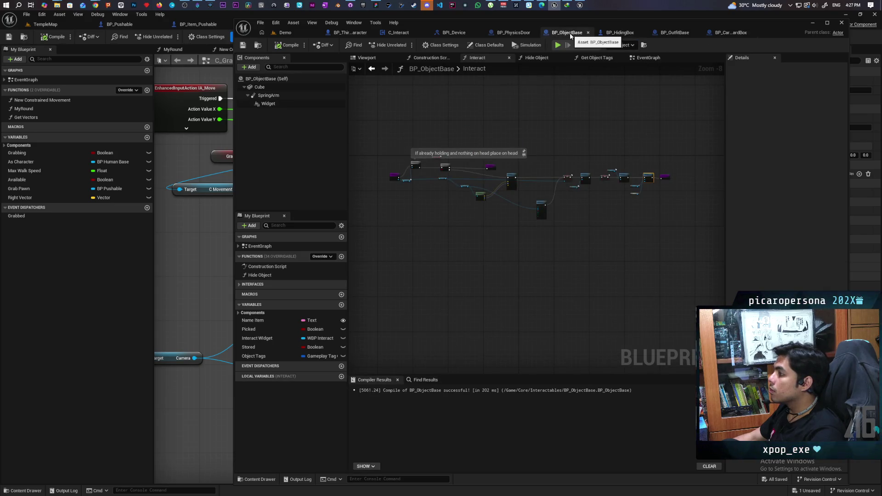
click(620, 33)
mouse_move(566, 254)
mouse_down()
mouse_move(469, 299)
mouse_move(487, 280)
mouse_up()
scroll(581, 280, down, 3)
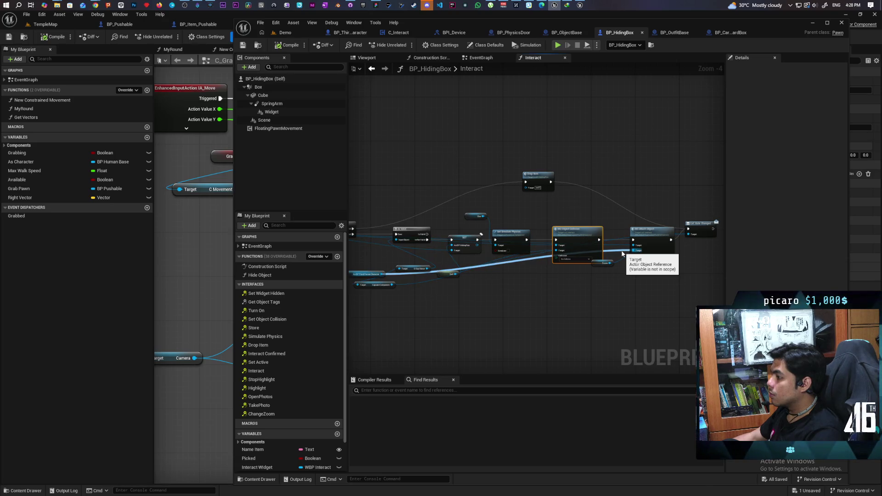
Shift the Capsule Component getter right, check the wiring, and save BP_HidingBox.
mouse_move(373, 286)
mouse_down()
mouse_move(469, 294)
mouse_move(418, 293)
mouse_up()
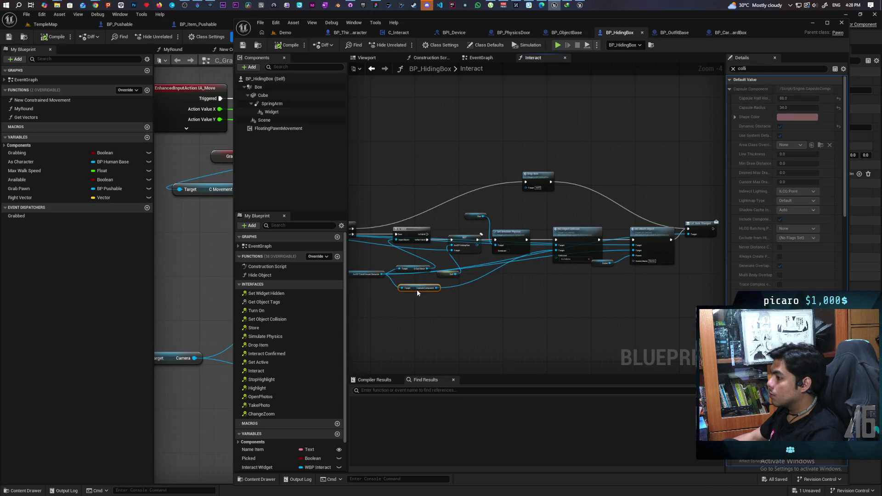
scroll(416, 293, up, 2)
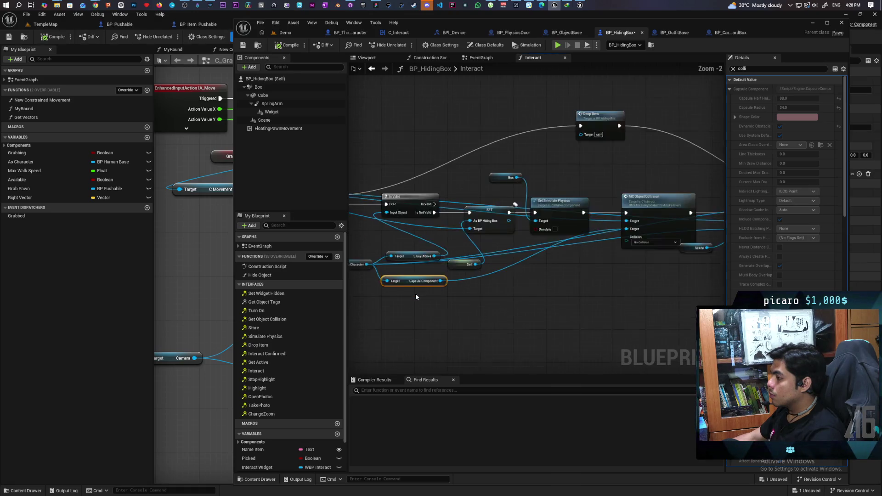
scroll(415, 294, up, 1)
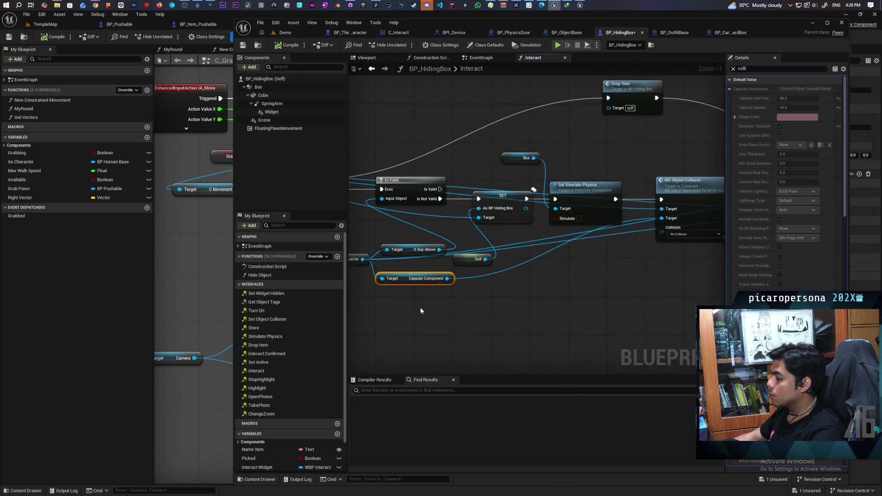
scroll(421, 311, down, 2)
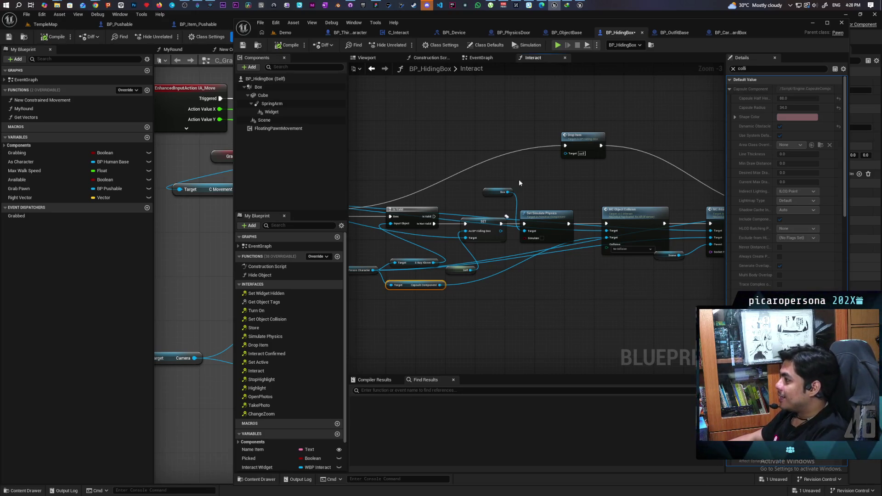
click(242, 45)
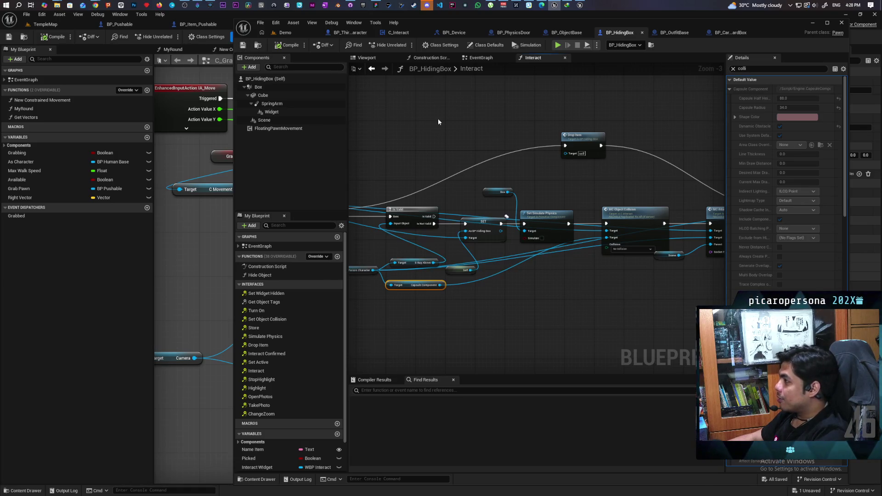
Nudge Set Simulate Physics upward and move Call State Changed up and to the right.
drag(522, 260, 426, 255)
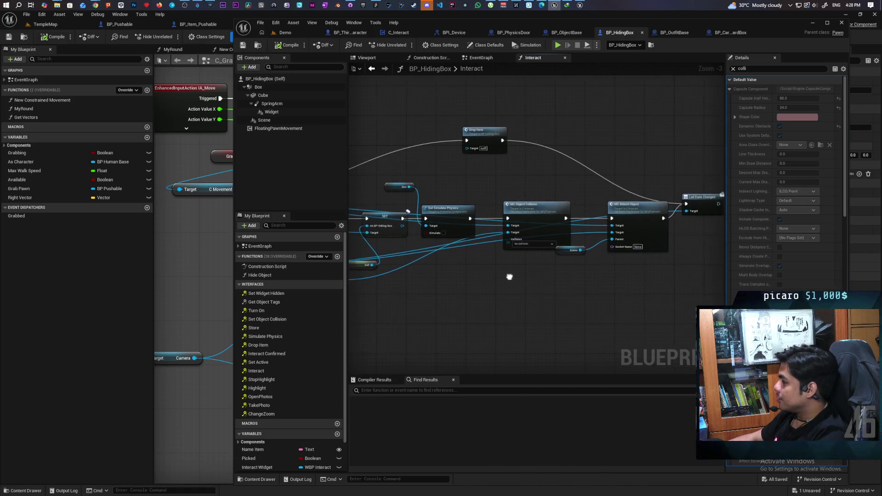
click(446, 211)
drag(452, 217, 451, 212)
mouse_move(417, 248)
mouse_down()
mouse_move(526, 253)
mouse_move(427, 253)
mouse_up()
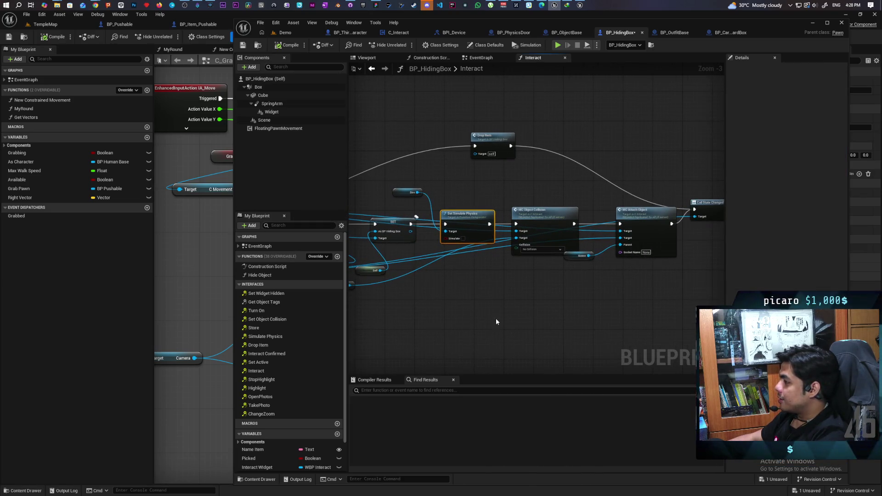
drag(480, 324, 361, 346)
mouse_move(597, 233)
mouse_down()
mouse_move(644, 228)
mouse_move(643, 168)
mouse_up()
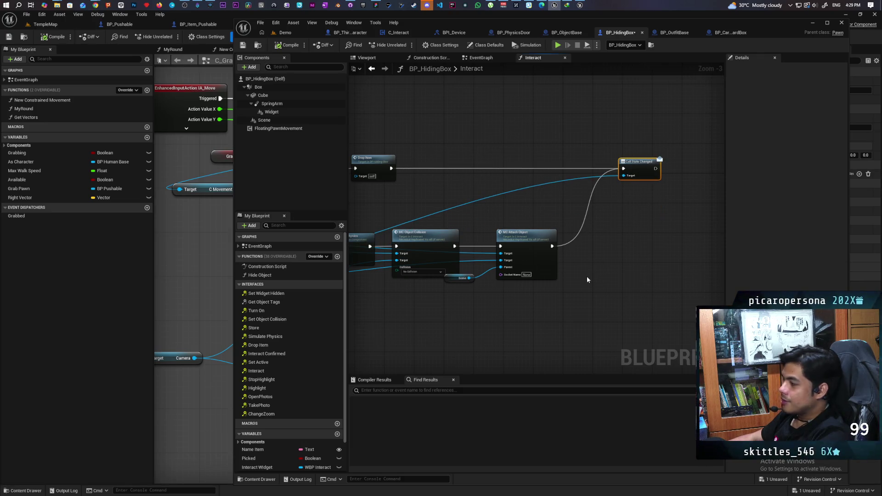
drag(582, 277, 629, 258)
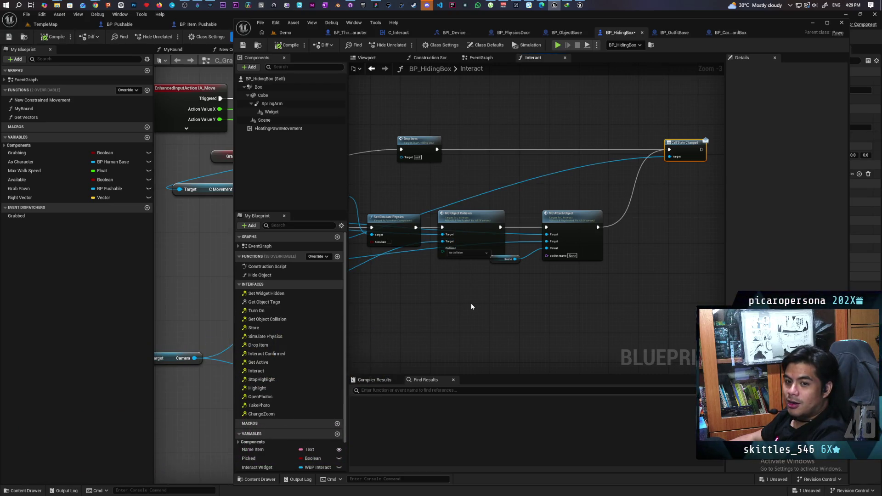
scroll(470, 304, down, 3)
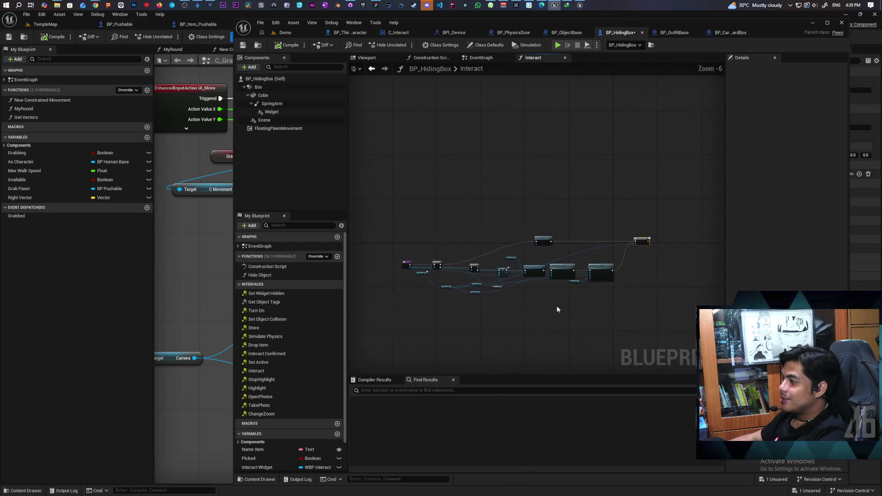
scroll(502, 285, up, 2)
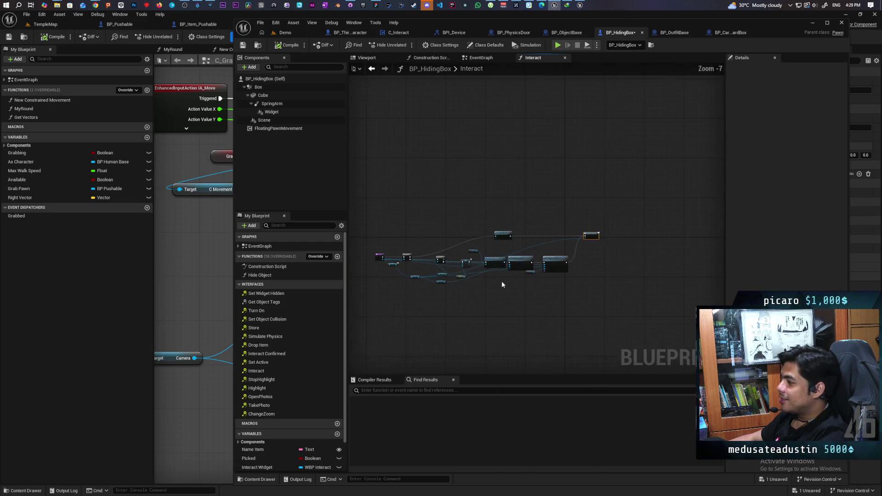
scroll(503, 284, down, 2)
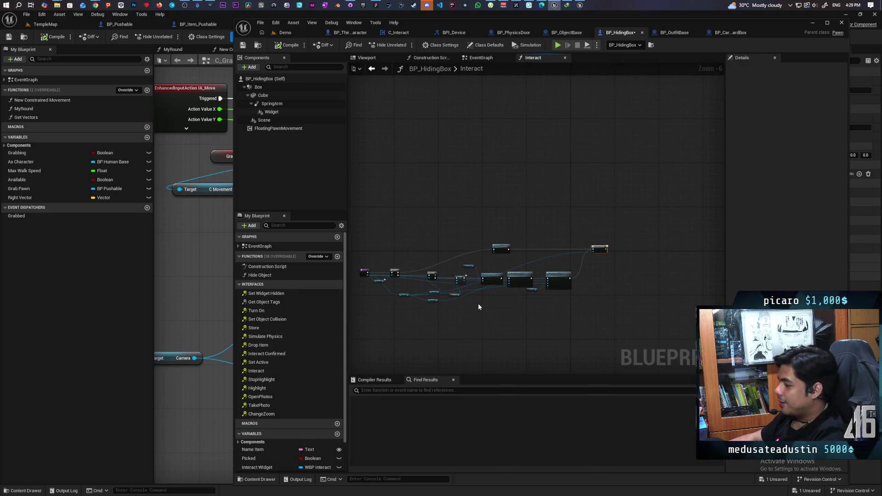
drag(478, 304, 510, 324)
scroll(418, 299, up, 1)
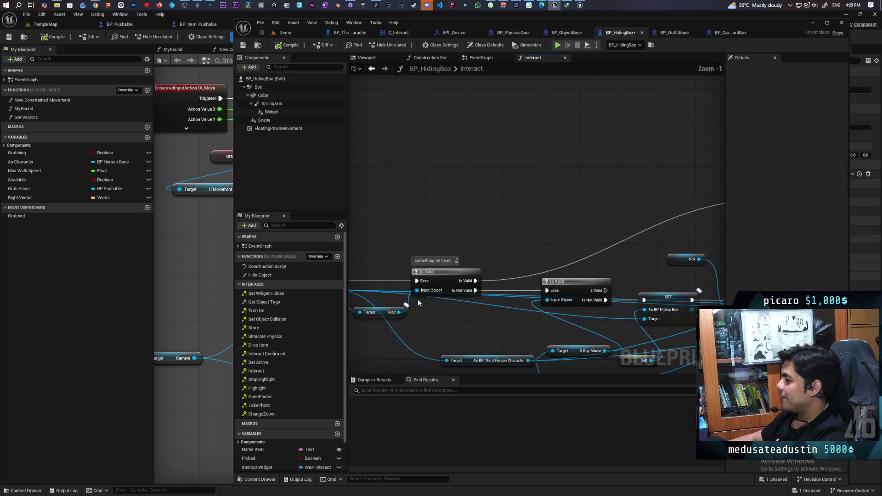
mouse_move(418, 299)
mouse_down()
mouse_move(476, 266)
mouse_move(439, 289)
mouse_move(462, 299)
mouse_move(474, 258)
mouse_move(482, 262)
mouse_move(411, 254)
mouse_up()
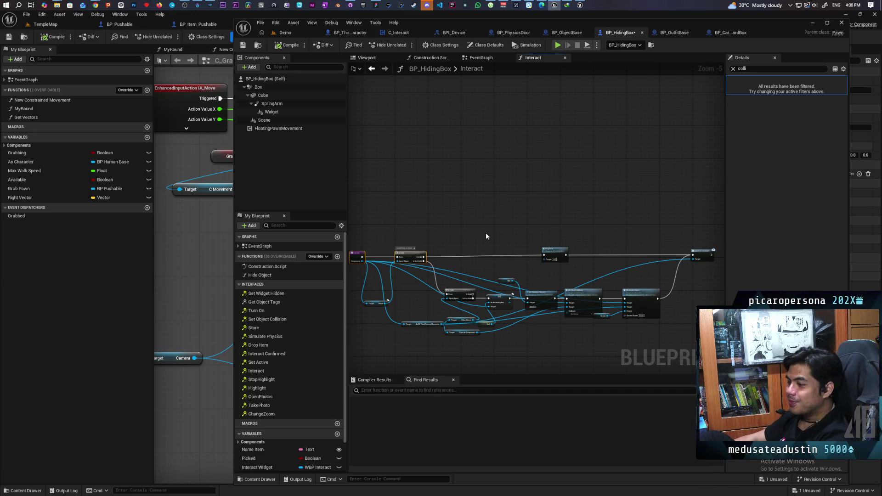
scroll(479, 264, up, 1)
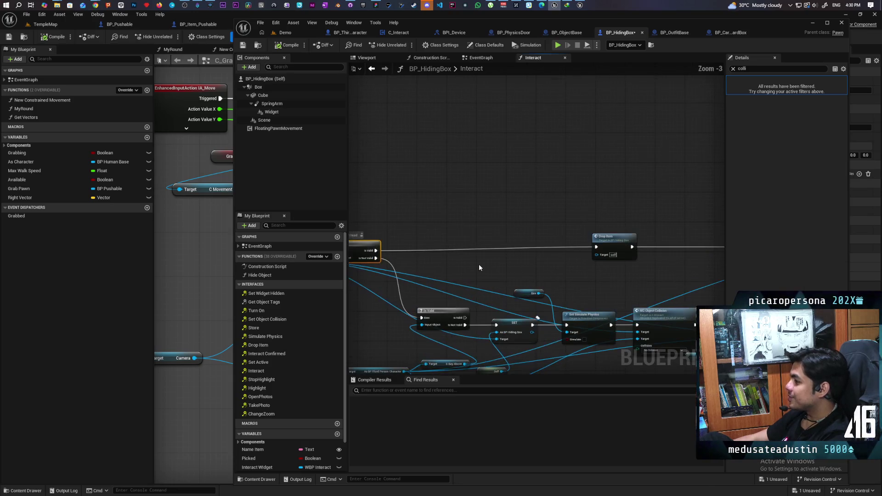
drag(451, 273, 434, 239)
scroll(504, 239, down, 2)
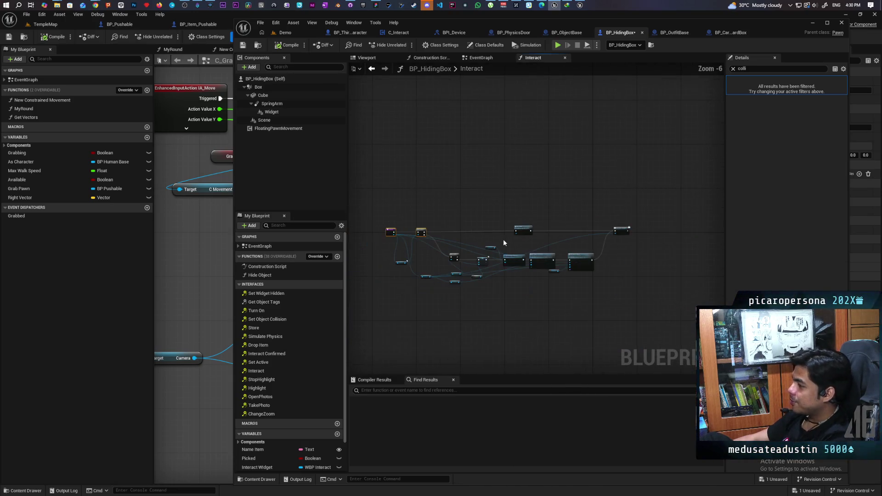
scroll(503, 276, up, 3)
scroll(502, 279, up, 1)
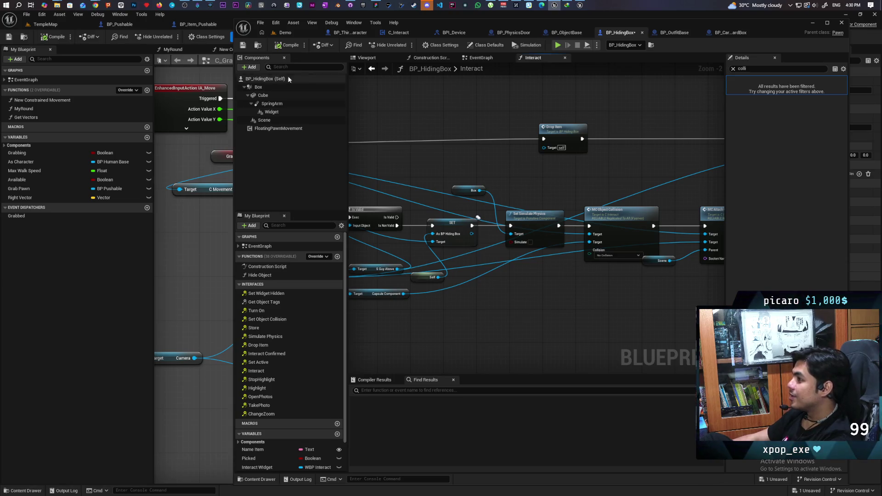
click(285, 33)
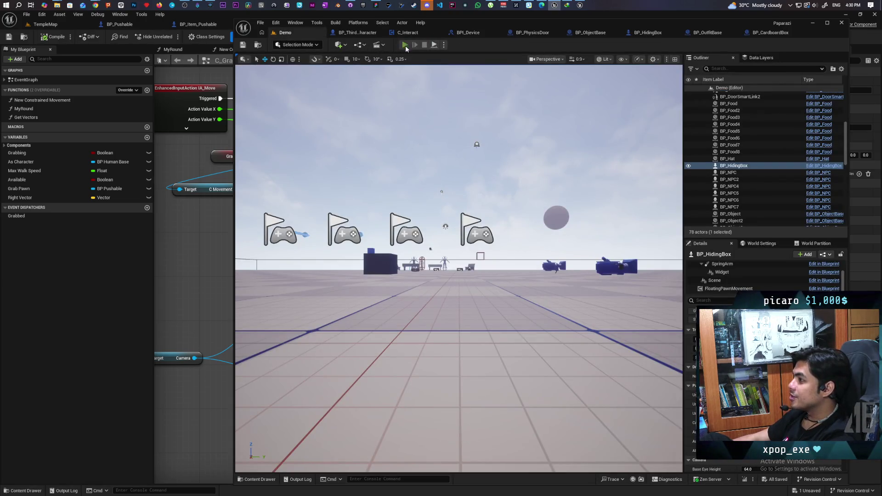
Start a multiplayer play test and walk the character around the cardboard box toward the bench.
key(alt+p)
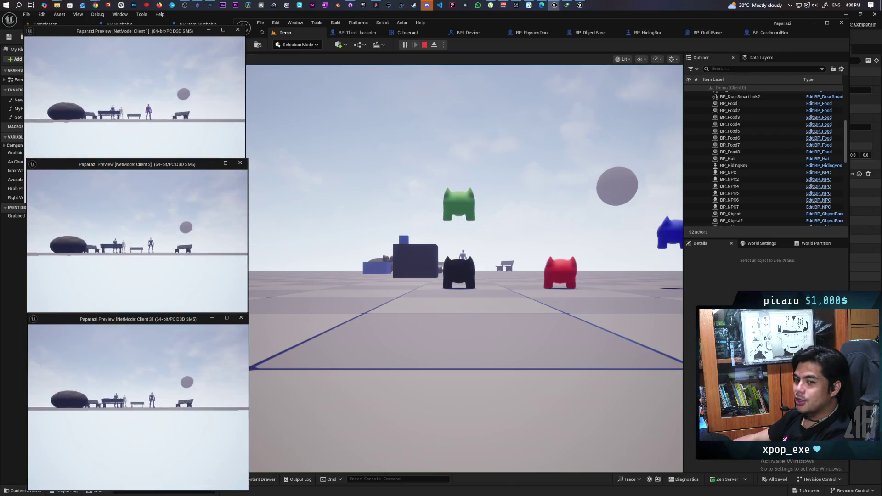
click(420, 325)
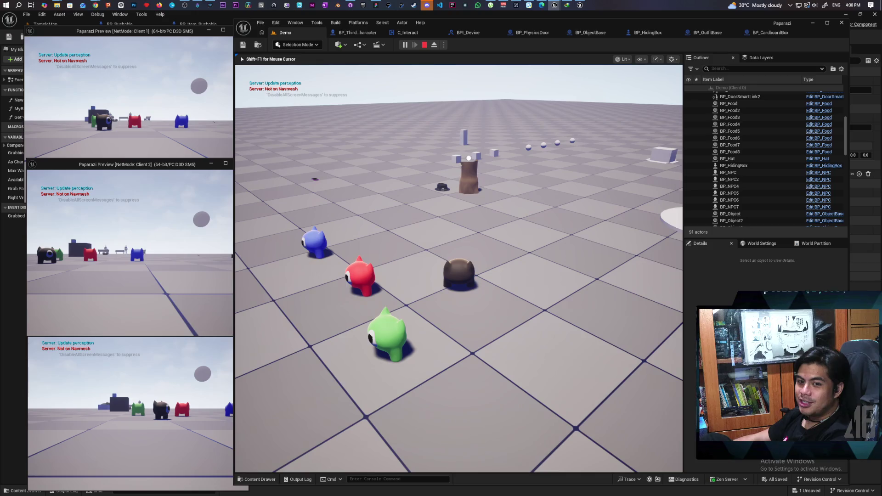
key(w)
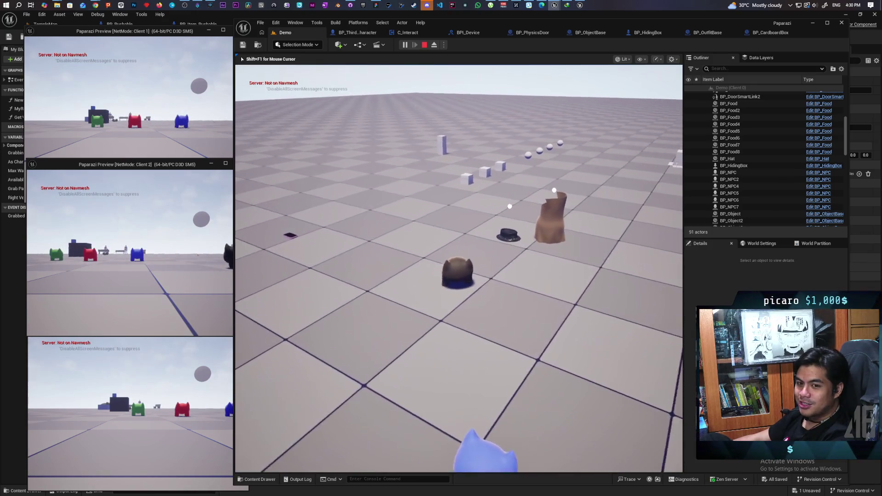
key(w)
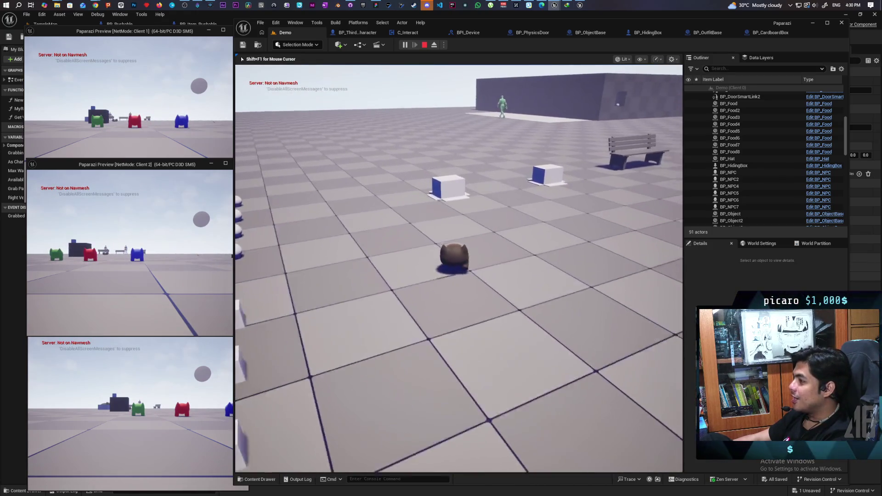
key(w)
key(w)
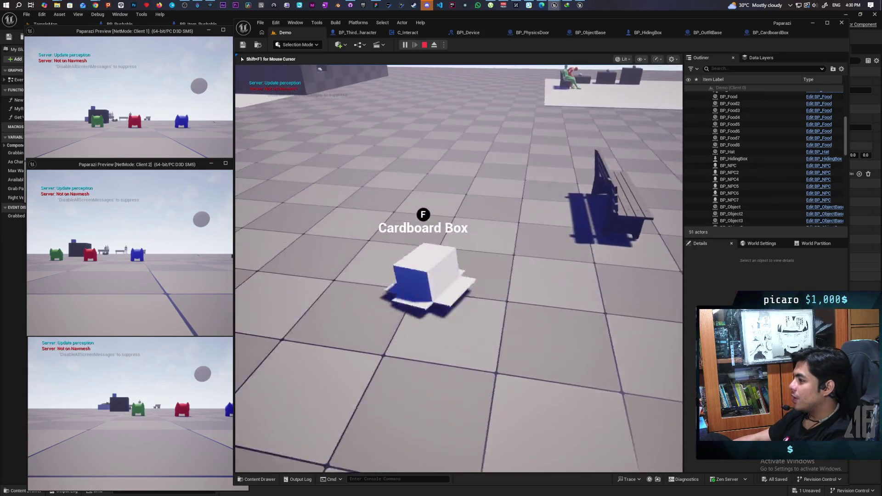
key(w)
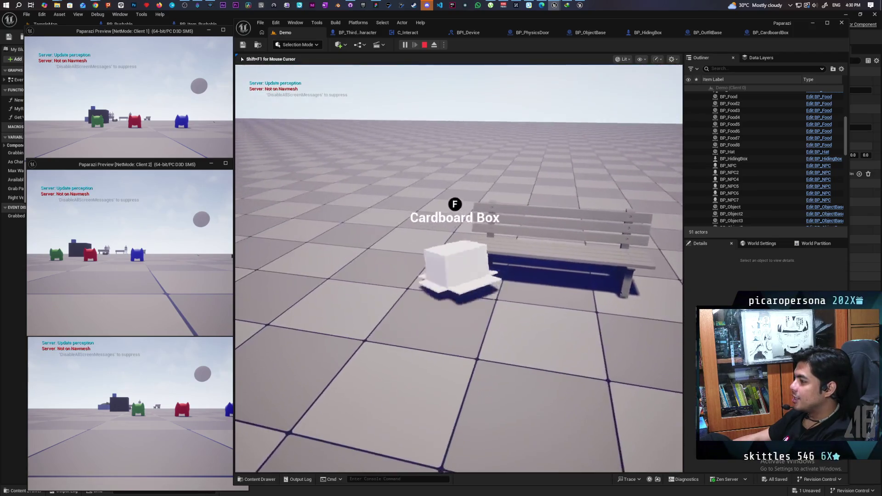
key(w)
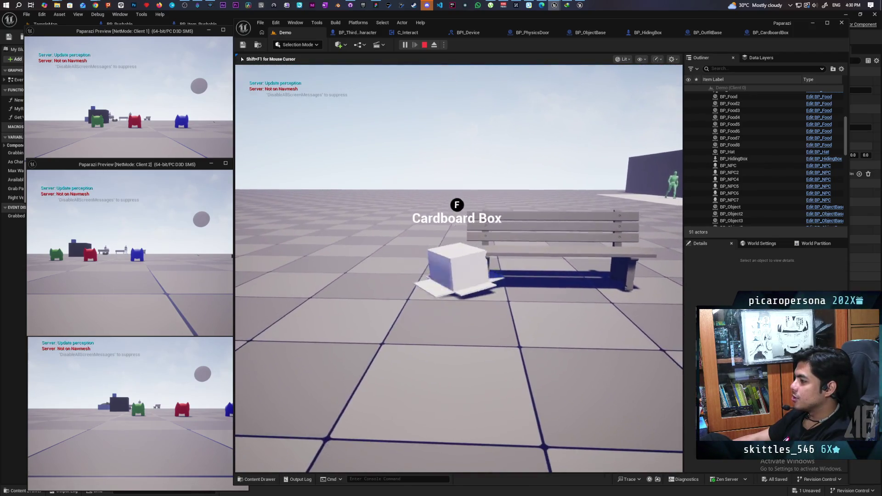
Interact with the cardboard box twice, dive toward it, then stop and relaunch the session.
key(f)
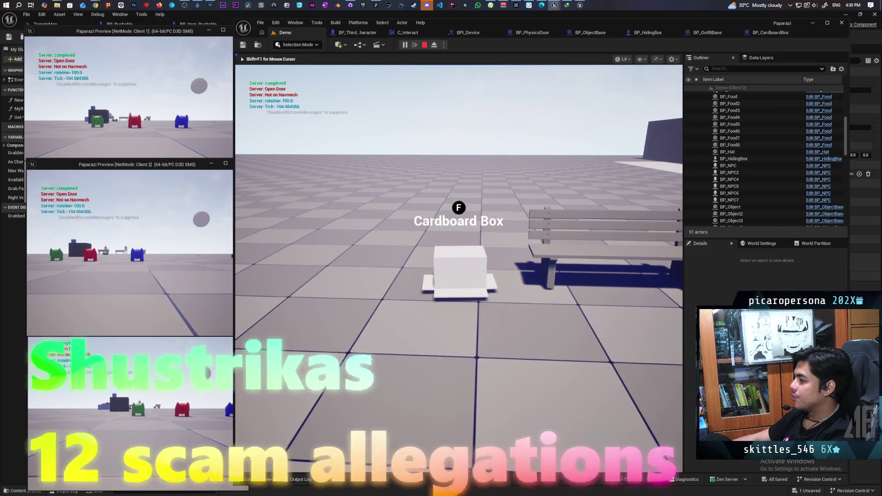
key(f)
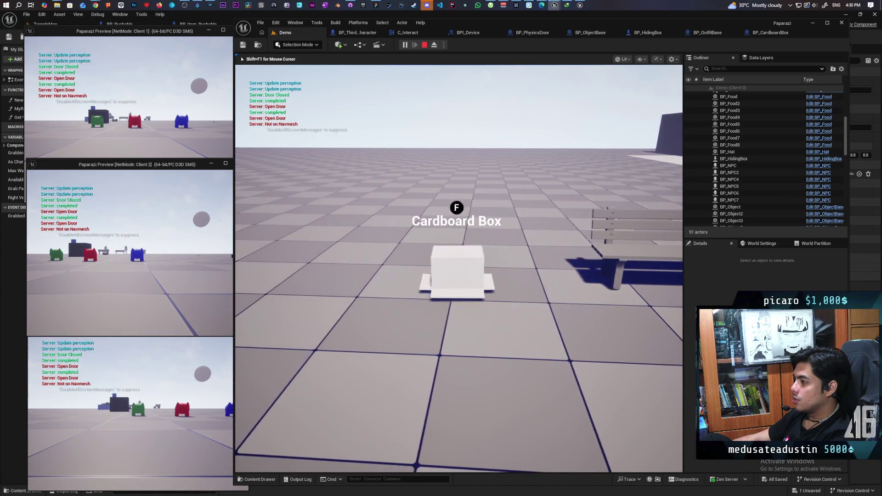
key(space)
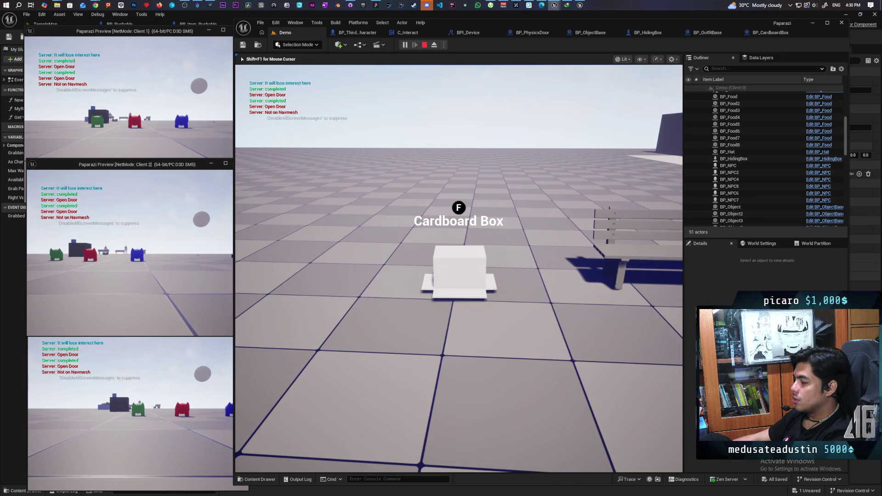
key(space)
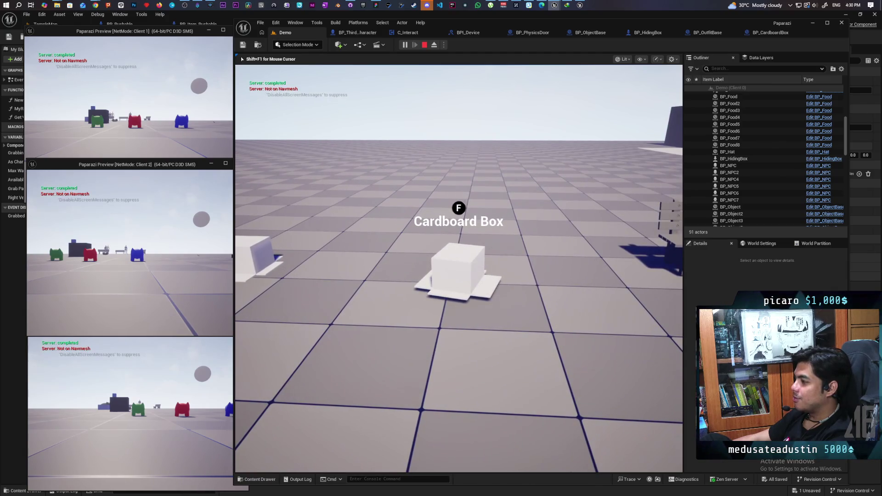
key(Escape)
key(alt+p)
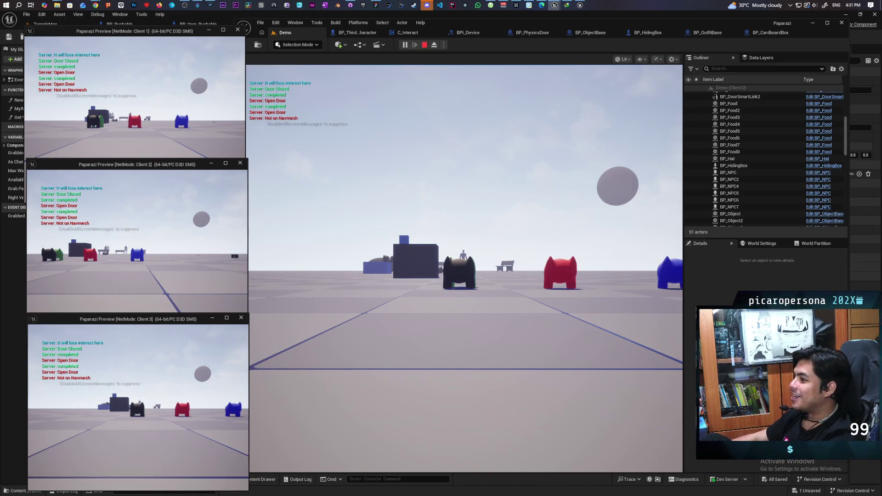
Bring the main game window to the front of the three-client play session.
key(alt+Tab)
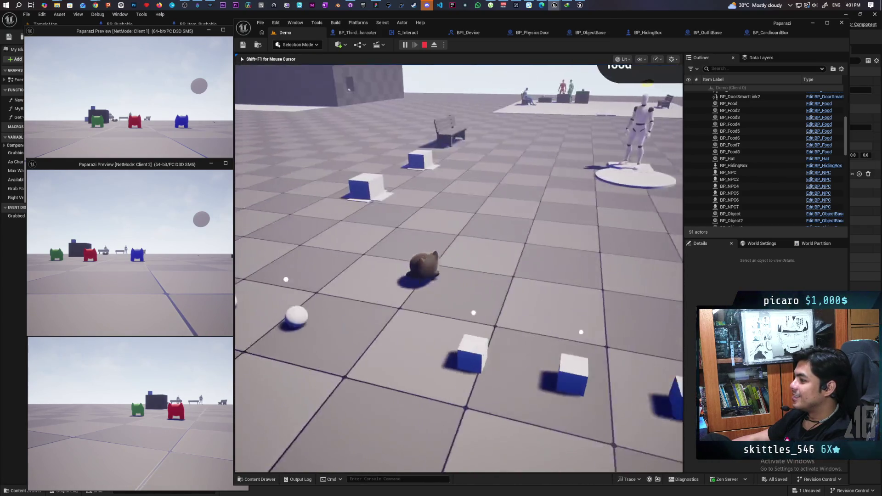
Hide in the box and leave it, then run 'show collision' from the console.
key(w)
key(f)
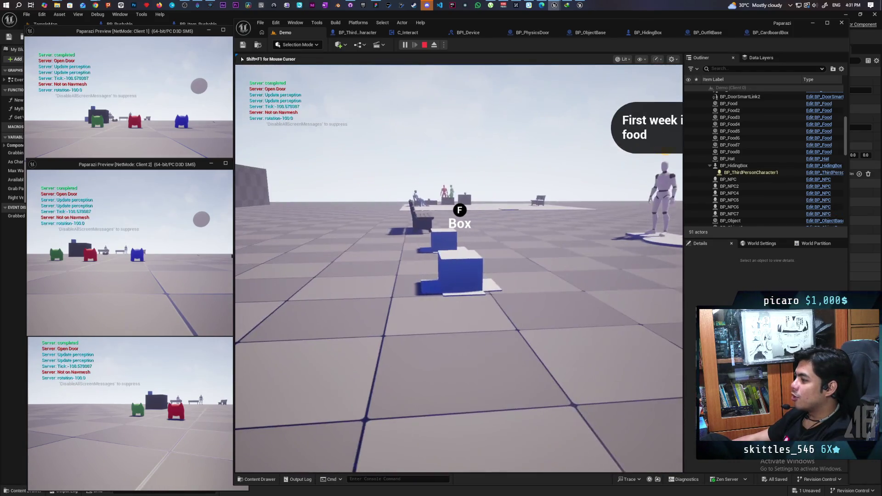
key(f)
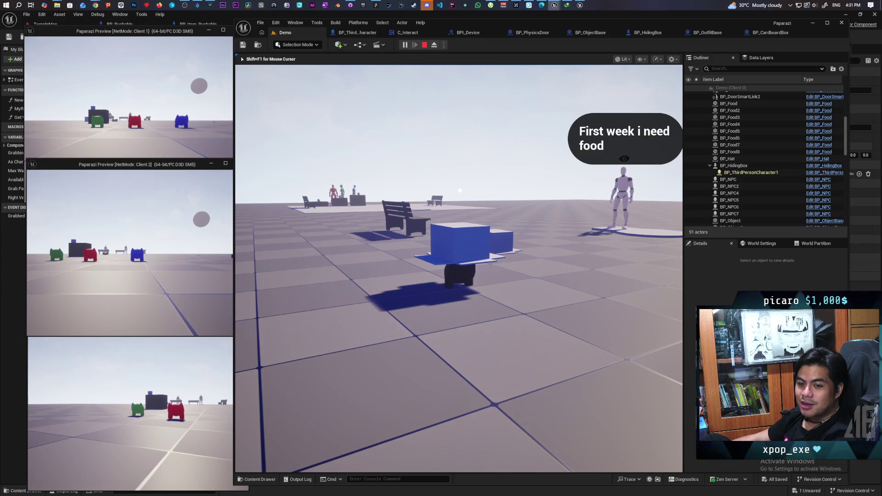
key(e)
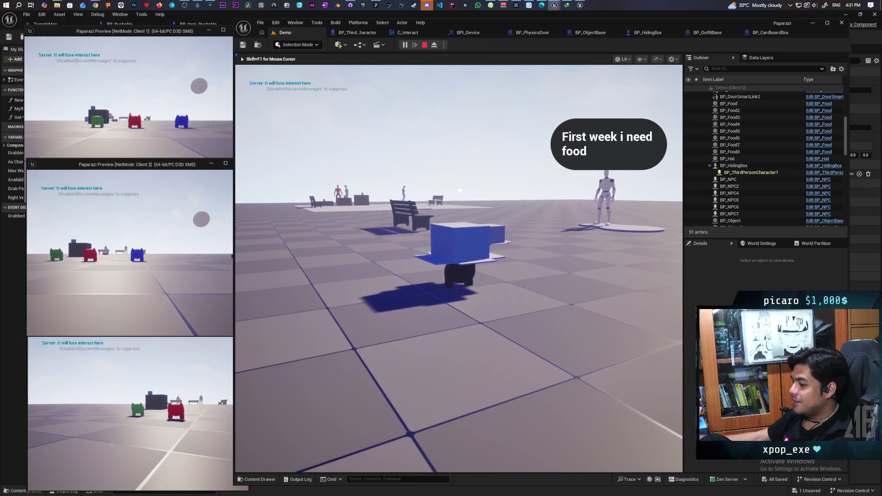
key(grave)
text(show collision)
key(Return)
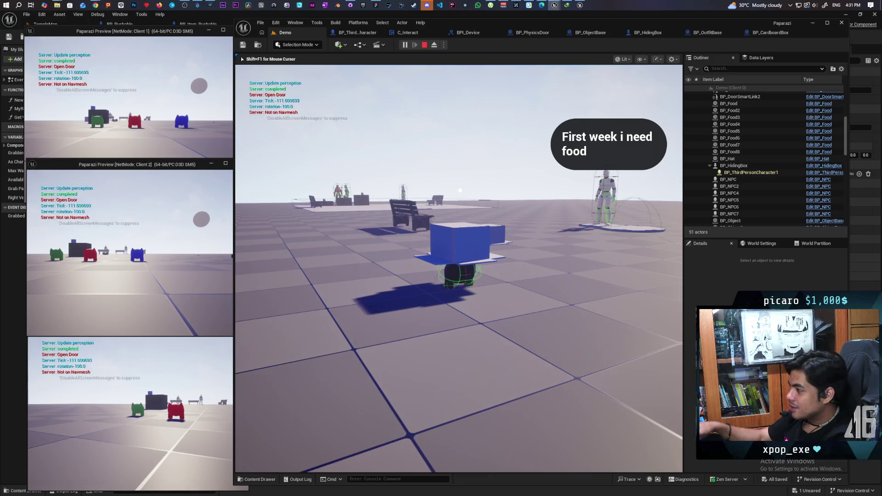
Move the boxed character to the wall and around the bench and ball, then stop the session.
key(w)
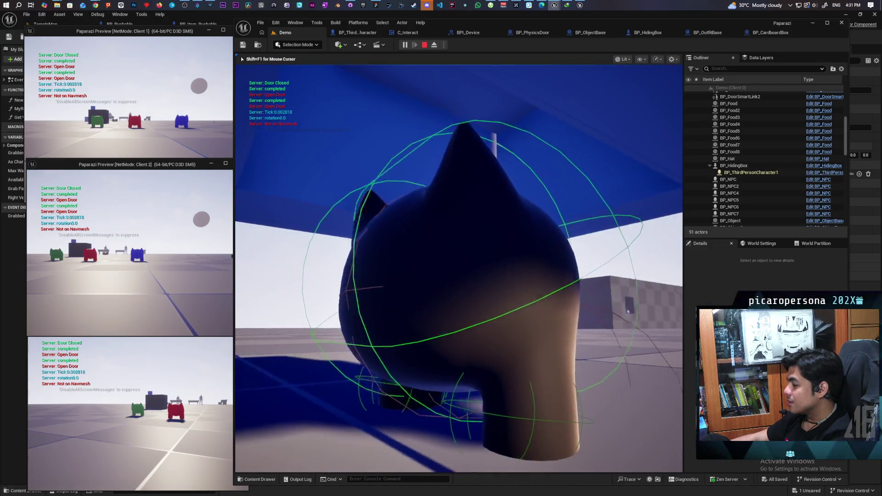
key(e)
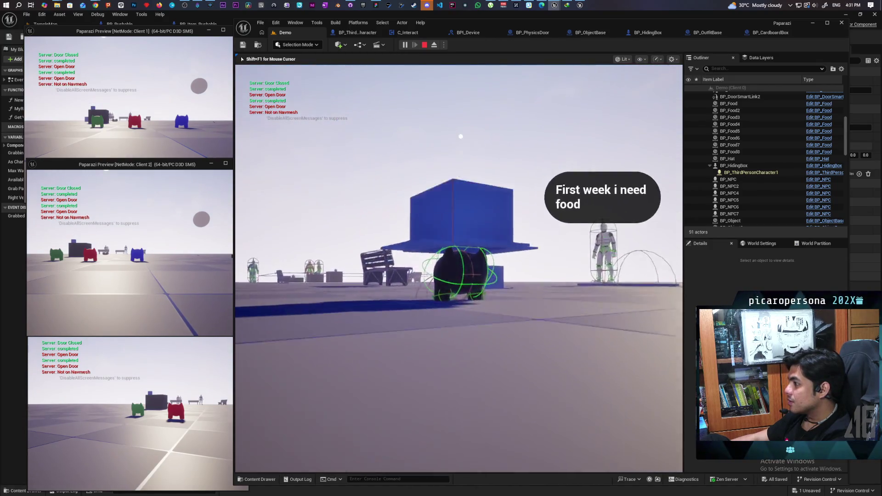
key(w)
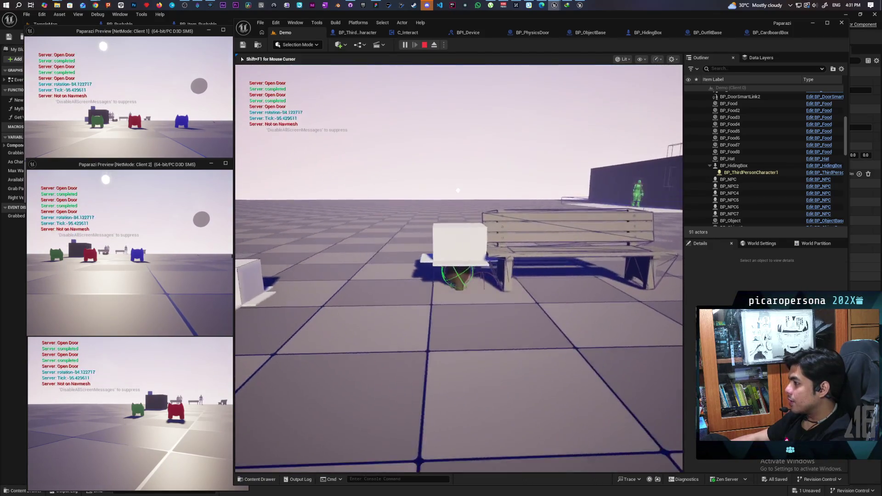
key(w)
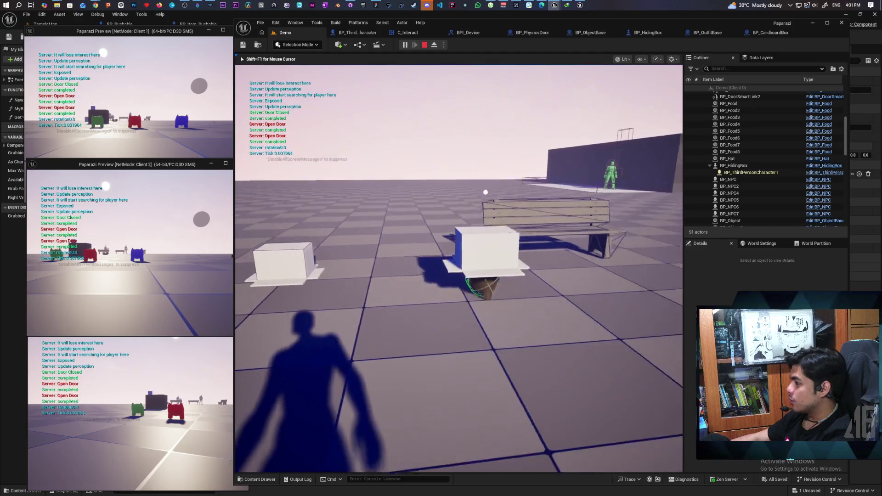
key(w)
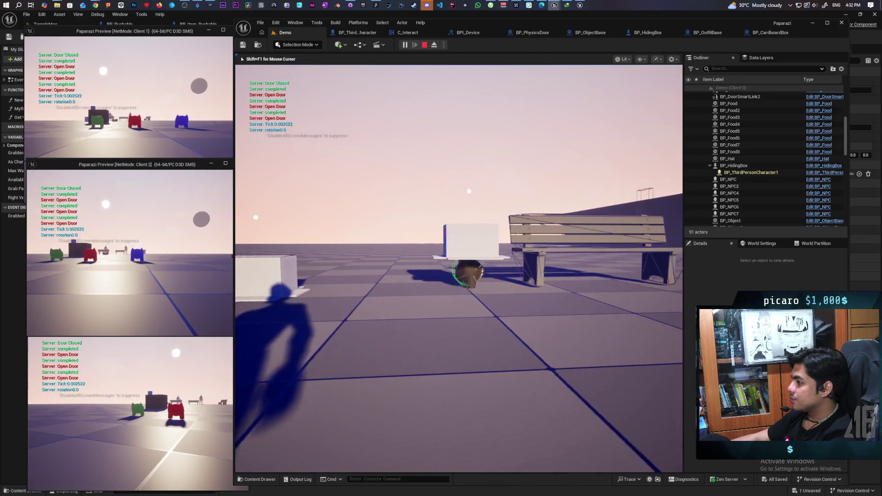
key(w)
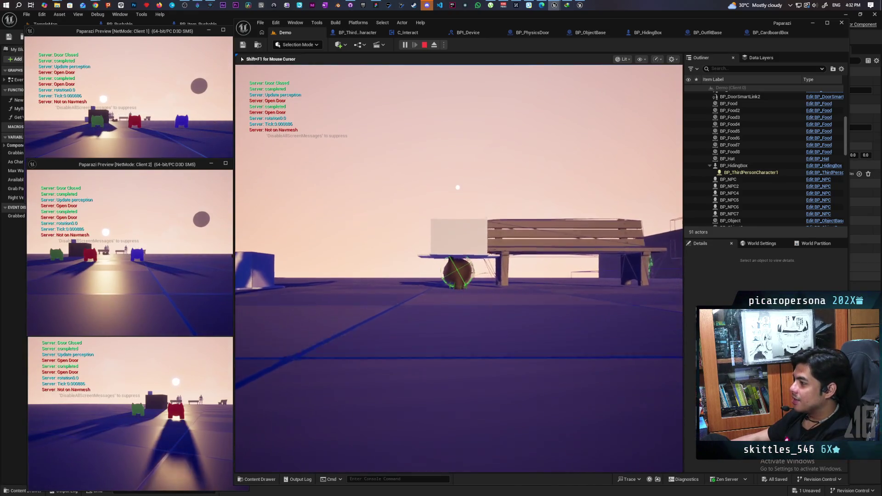
key(Escape)
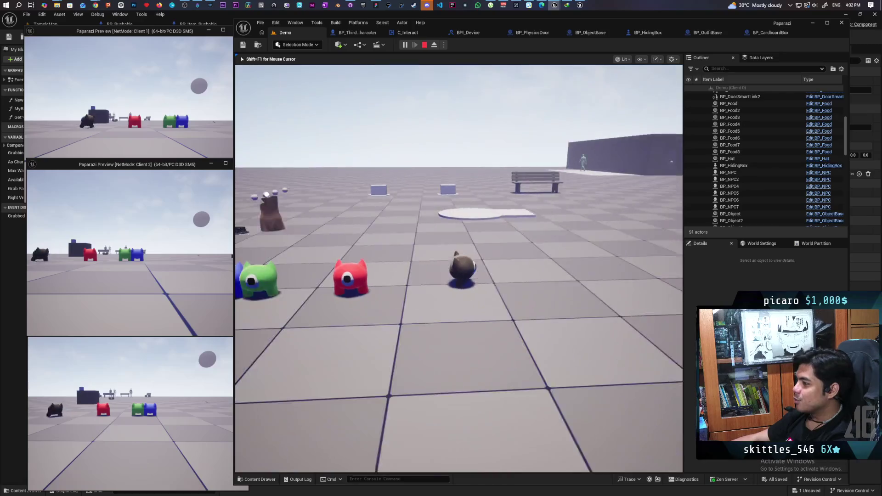
Walk the cat to a box by the bench, hide under it with F, then stop Play In Editor.
key(w)
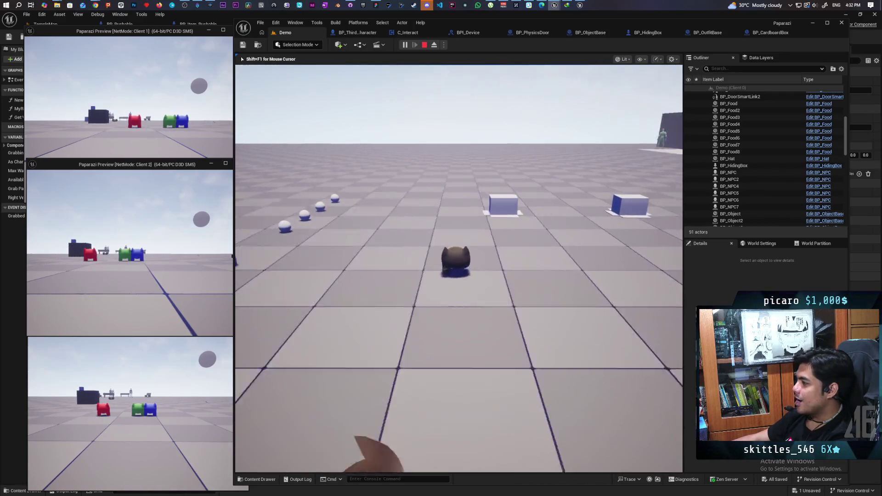
key(w)
key(f)
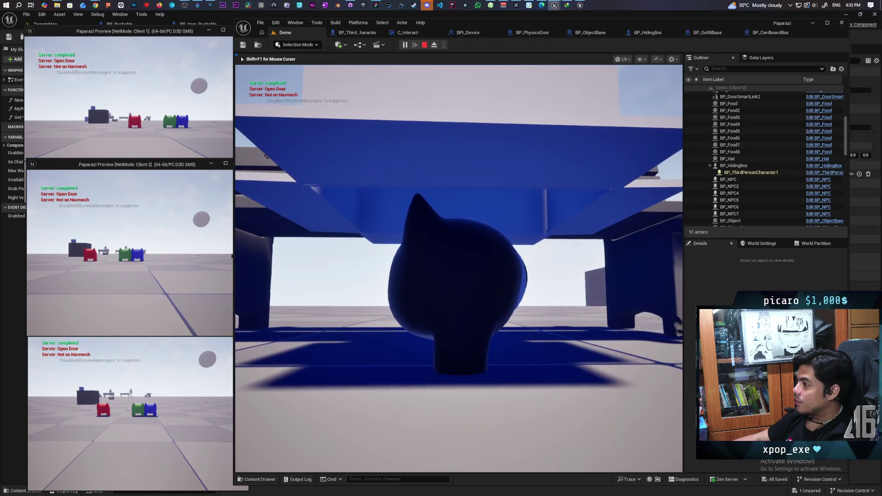
key(Escape)
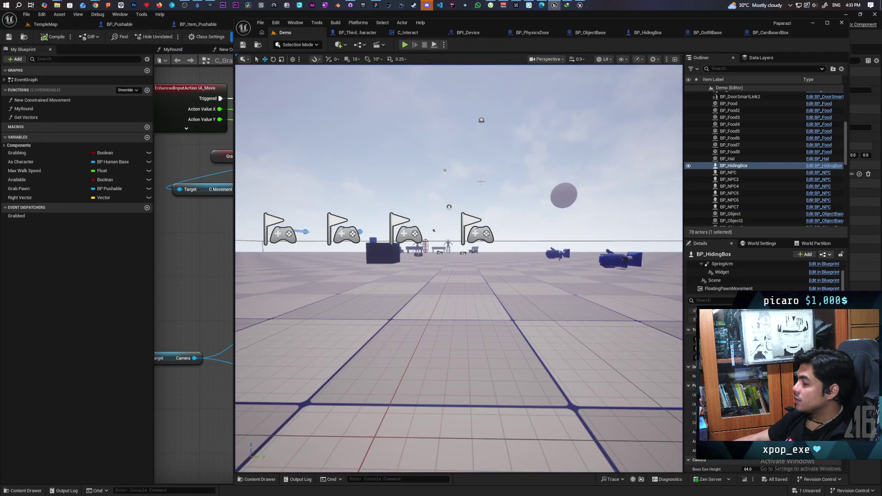
Return to BP_HidingBox's Interact graph and add a Get Mesh node near Capsule Component.
click(361, 33)
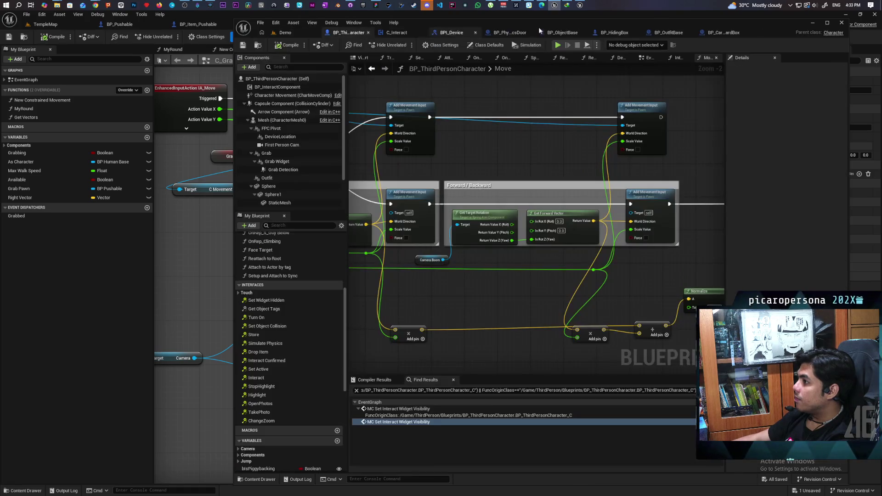
click(665, 33)
click(620, 33)
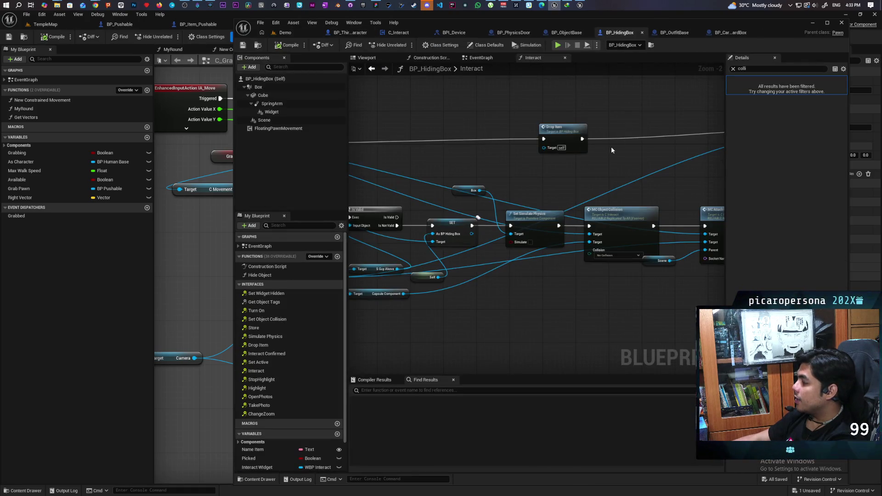
scroll(614, 156, up, 3)
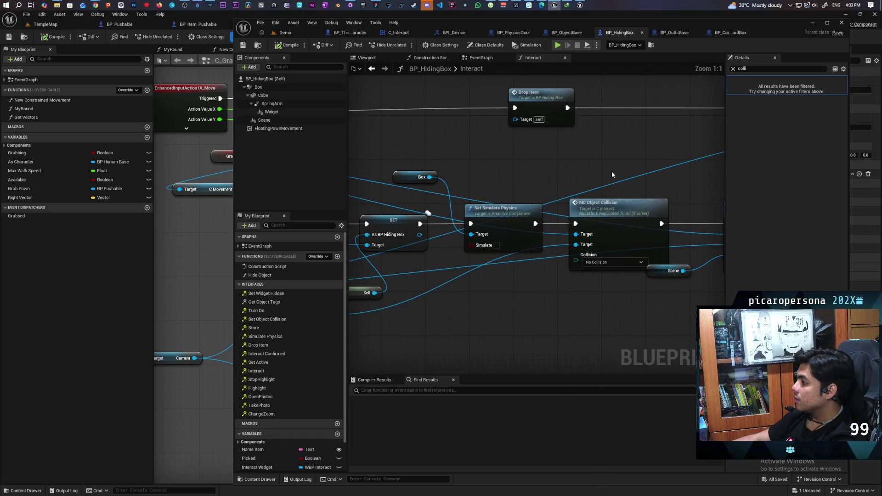
mouse_move(485, 335)
mouse_down()
mouse_move(558, 309)
mouse_move(634, 304)
mouse_up()
mouse_move(498, 281)
mouse_down()
mouse_move(442, 305)
mouse_move(457, 318)
mouse_move(449, 346)
mouse_move(479, 325)
mouse_move(420, 309)
mouse_move(584, 305)
mouse_move(459, 293)
mouse_move(620, 298)
mouse_up()
text(mesh)
key(Return)
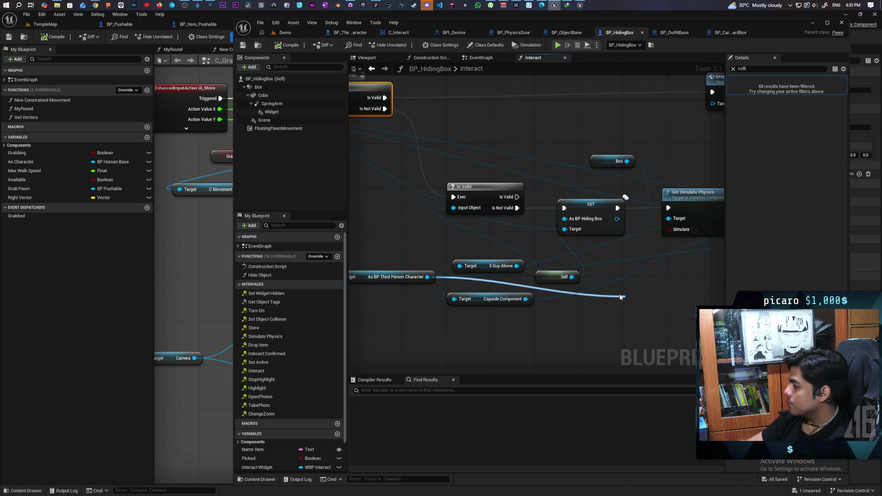
Wire Mesh into MC Object Collision's second Target and review the Is Valid and SET chain.
mouse_move(675, 293)
mouse_down()
mouse_move(463, 323)
mouse_move(508, 301)
mouse_up()
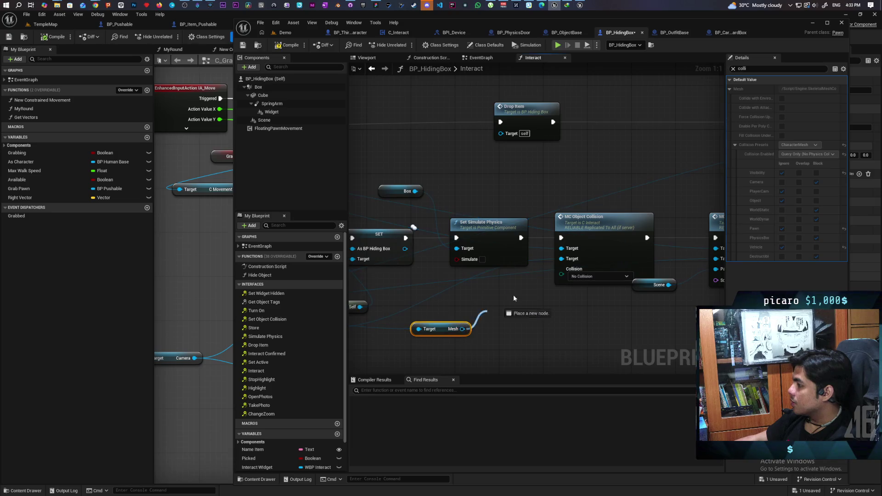
drag(557, 267, 559, 263)
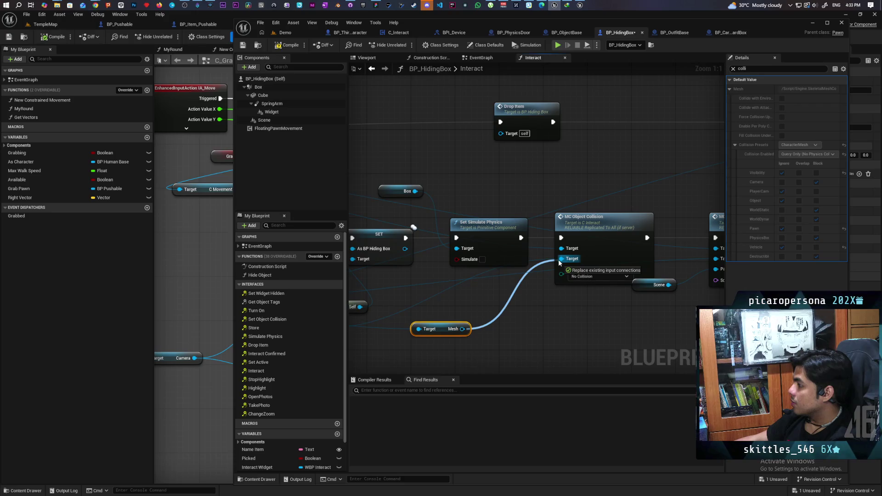
drag(559, 259, 558, 260)
mouse_move(554, 309)
mouse_down()
mouse_move(543, 251)
mouse_move(486, 250)
mouse_move(573, 250)
mouse_move(382, 234)
mouse_up()
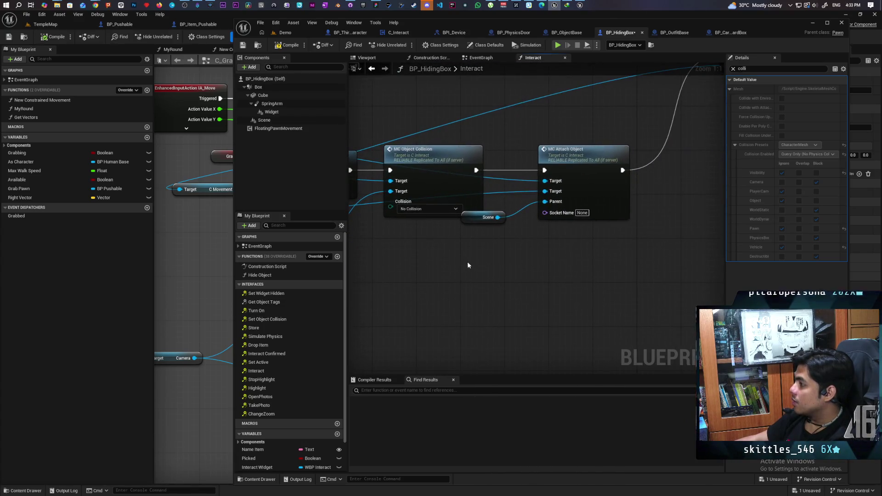
mouse_move(579, 195)
mouse_down()
mouse_move(719, 162)
mouse_move(710, 172)
mouse_up()
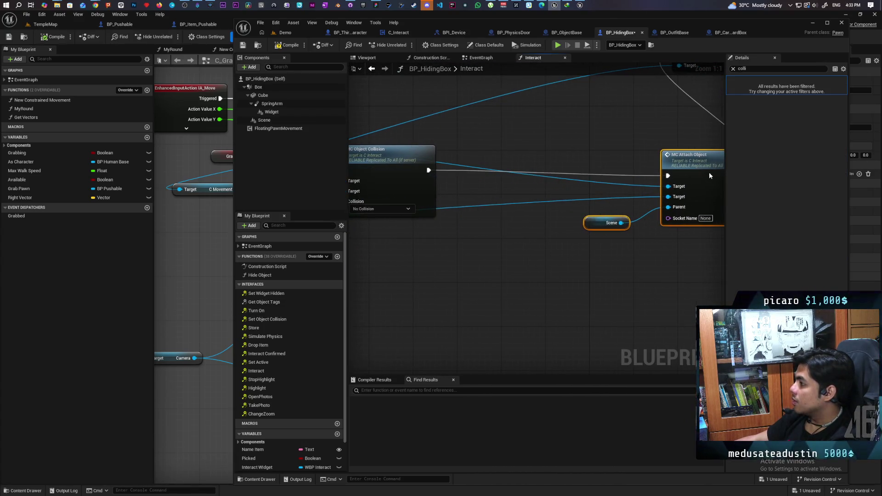
click(425, 275)
scroll(425, 275, down, 2)
mouse_move(425, 276)
mouse_down()
mouse_move(551, 265)
mouse_move(610, 276)
mouse_up()
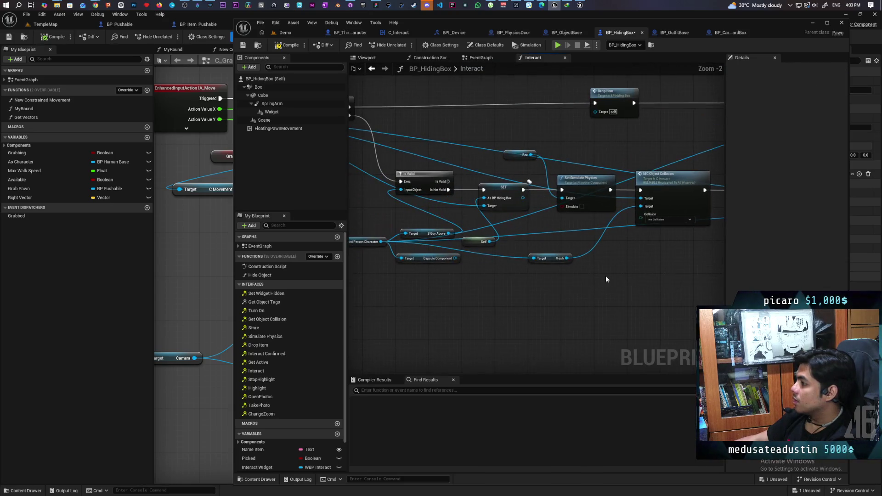
drag(475, 290, 502, 301)
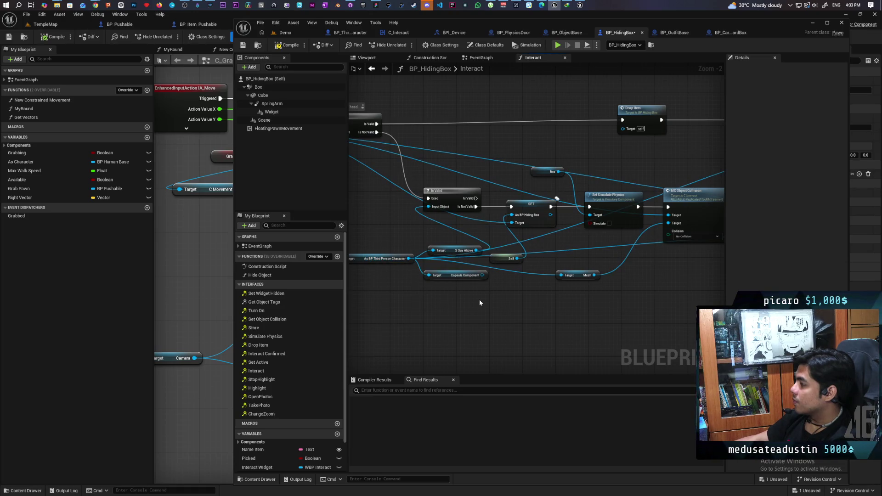
scroll(471, 294, up, 1)
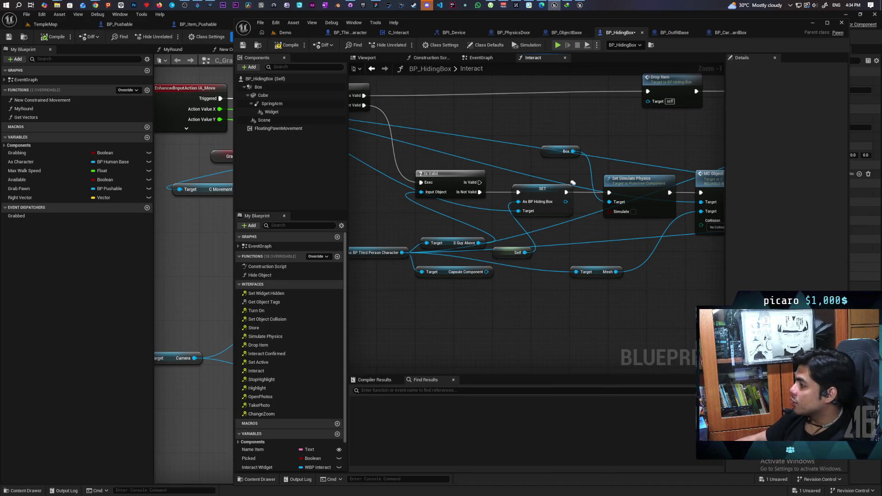
drag(627, 277, 471, 283)
click(574, 239)
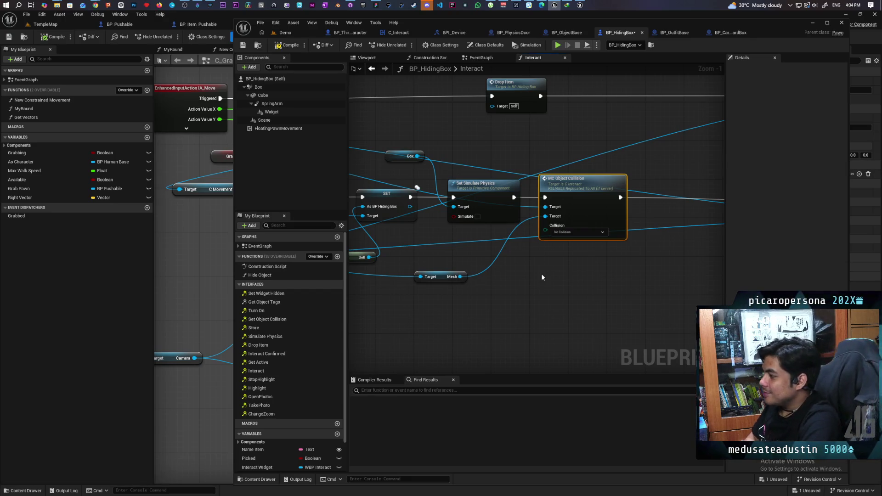
drag(542, 276, 564, 291)
scroll(518, 307, down, 1)
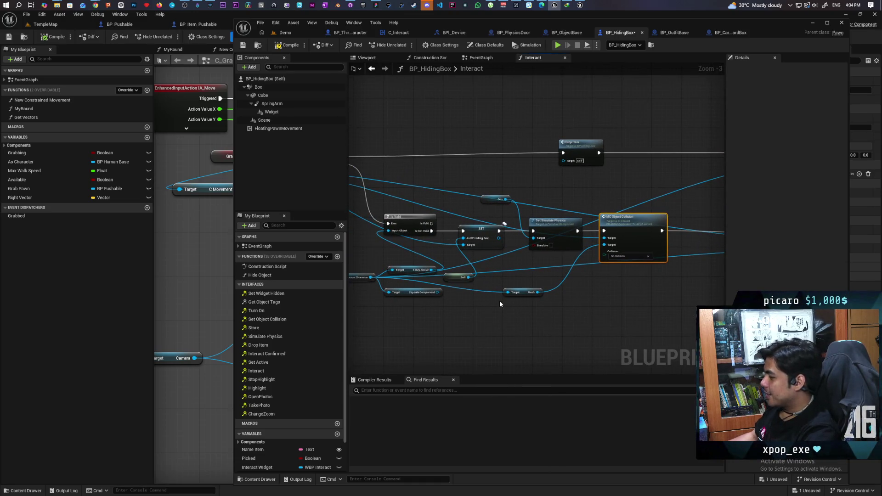
scroll(463, 301, up, 1)
scroll(462, 301, up, 1)
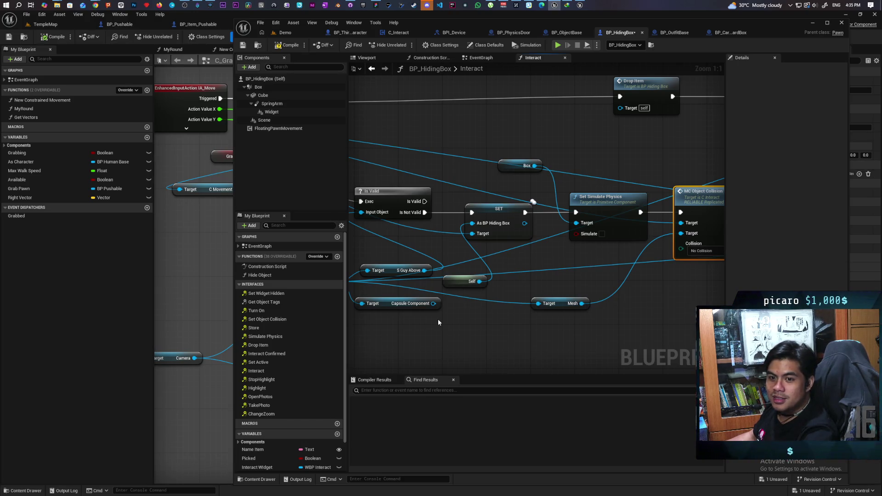
Shift the Scene and MC Attach Object nodes slightly left toward the collision call.
mouse_move(438, 322)
mouse_down()
mouse_move(522, 300)
mouse_move(433, 281)
mouse_up()
scroll(434, 281, down, 2)
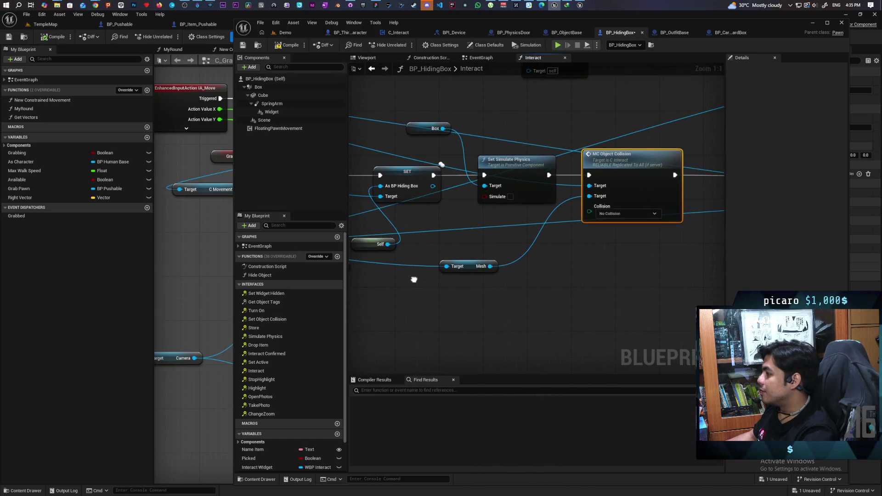
drag(600, 253, 434, 253)
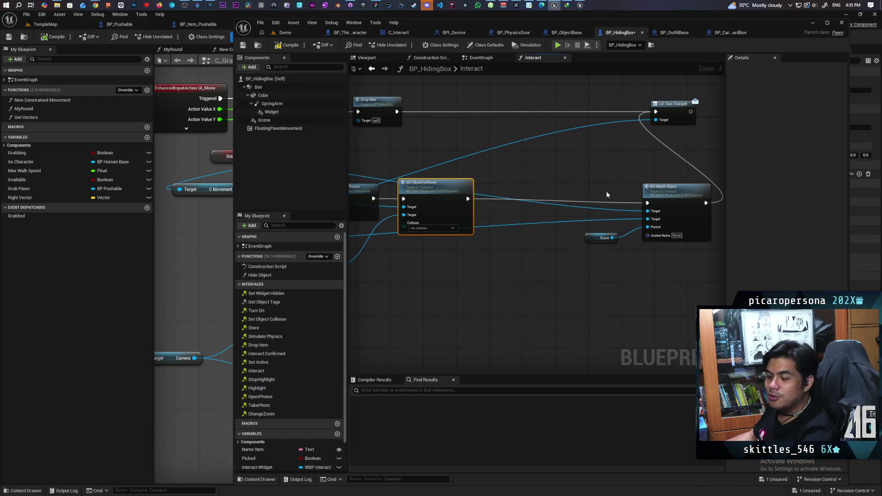
drag(579, 216, 646, 265)
drag(654, 199, 567, 192)
Deselect and pan back to the Is Valid, SET, Drop Item and collision nodes.
click(530, 246)
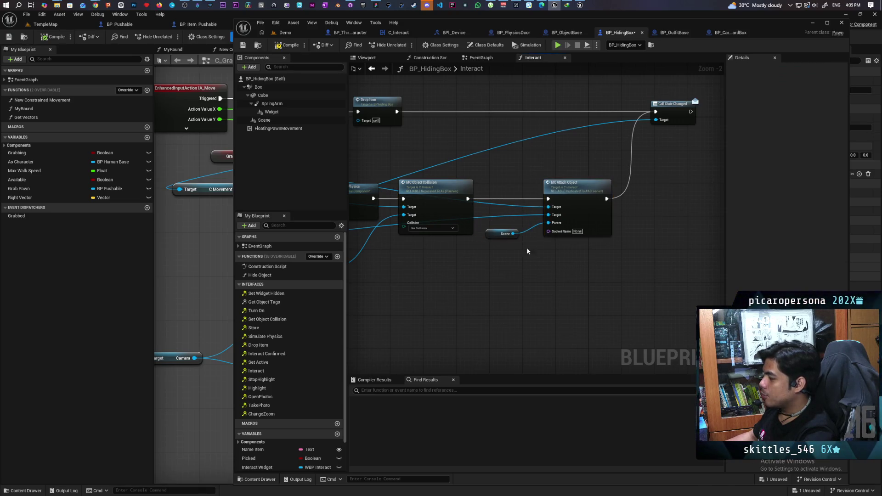
drag(530, 247, 622, 257)
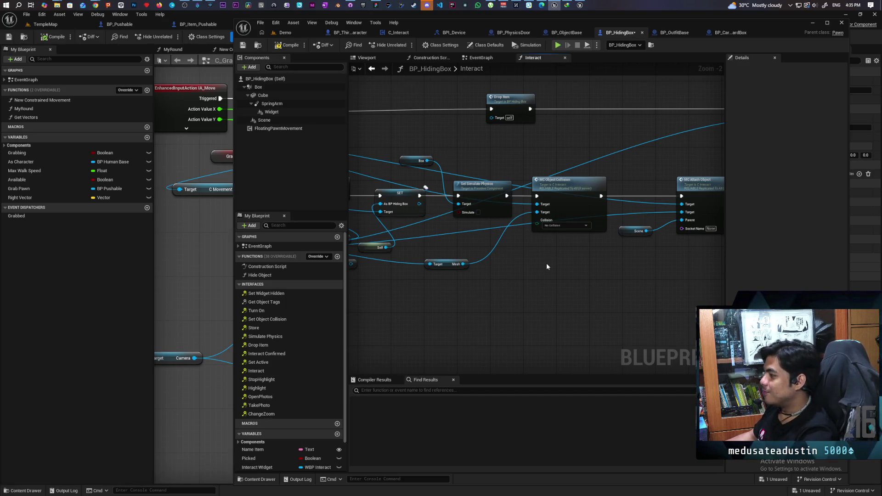
drag(547, 267, 585, 299)
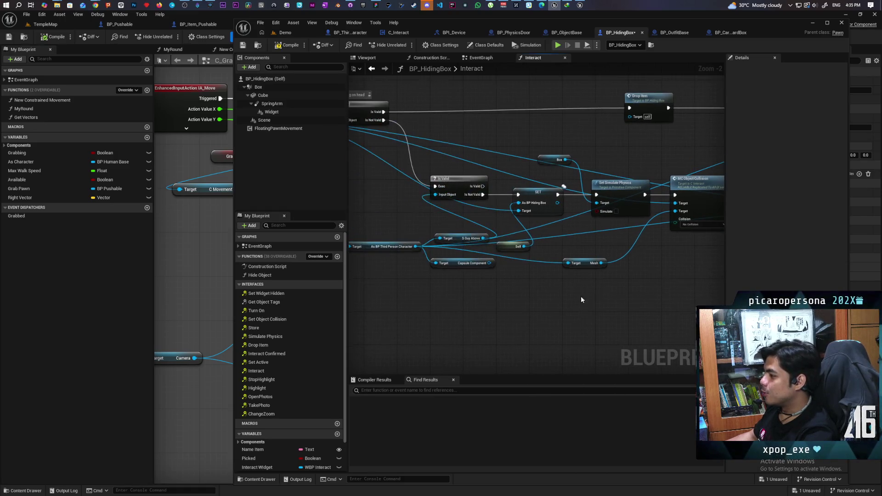
scroll(545, 299, up, 2)
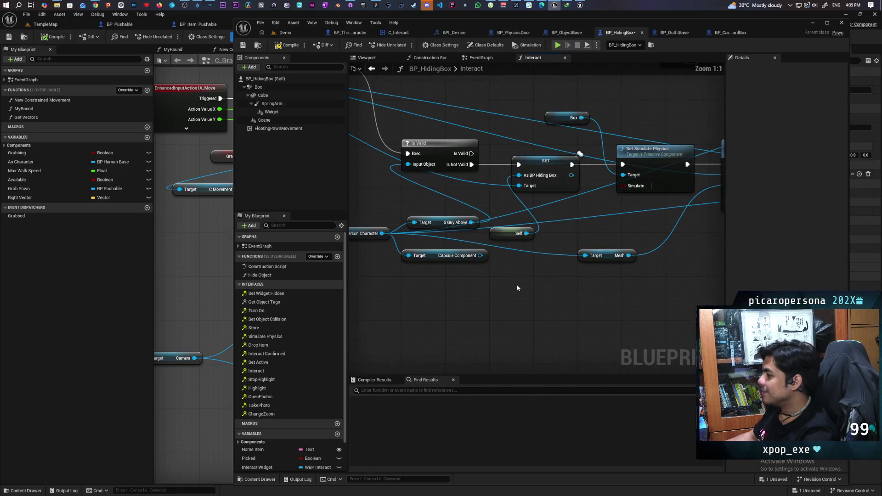
mouse_move(504, 303)
mouse_down()
mouse_move(417, 325)
mouse_move(554, 313)
mouse_move(356, 329)
mouse_up()
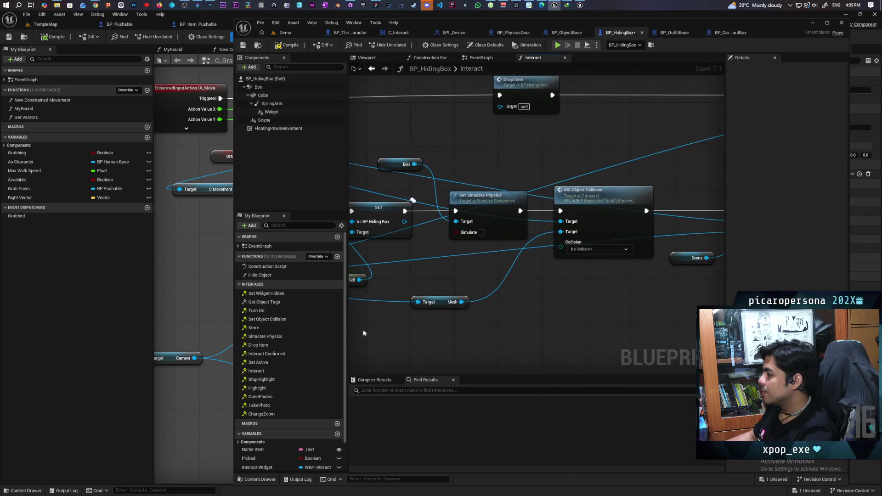
drag(558, 299, 505, 303)
Delete an accidental comment box and a stray Add Movement Input node.
click(548, 255)
key(c)
key(ctrl+v)
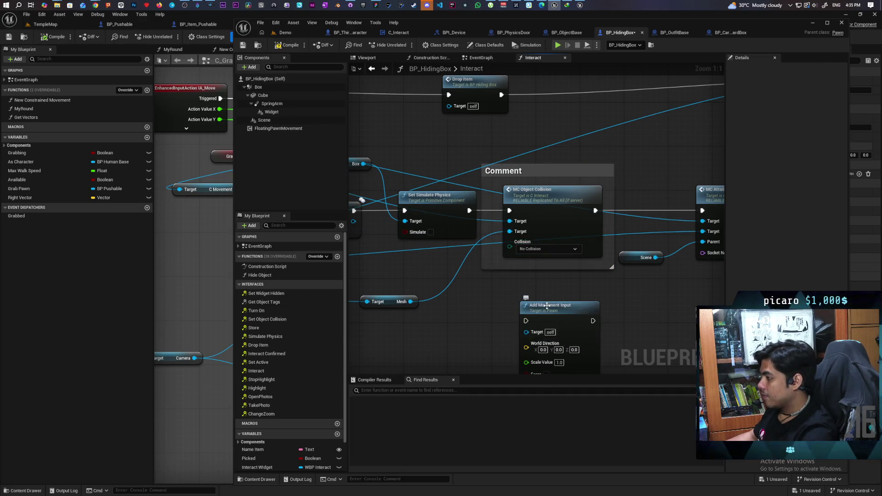
click(569, 171)
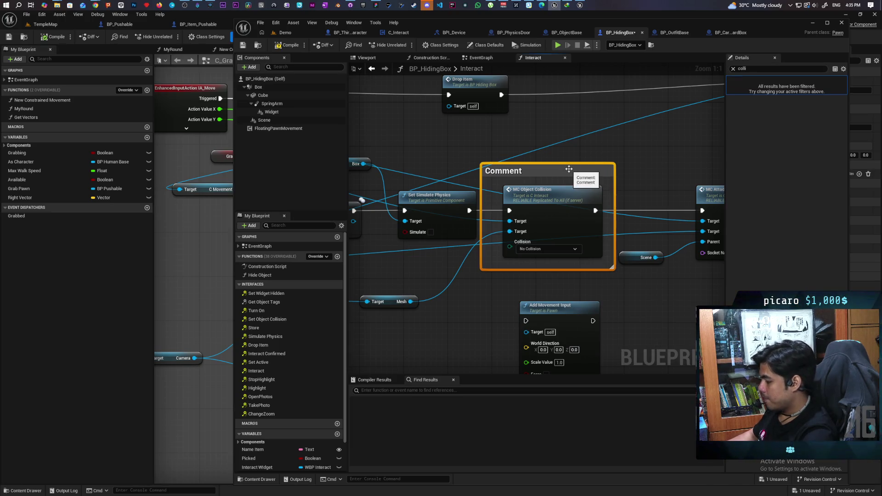
key(Delete)
drag(569, 168, 578, 144)
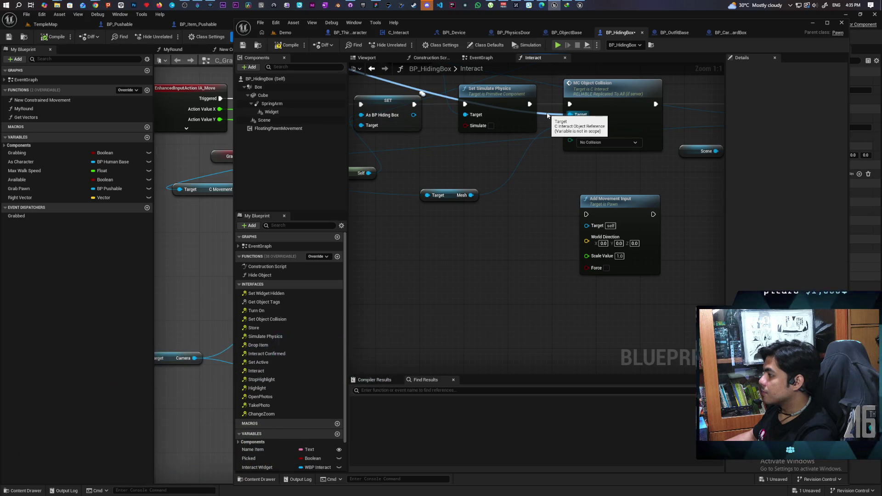
drag(549, 135, 511, 255)
click(589, 319)
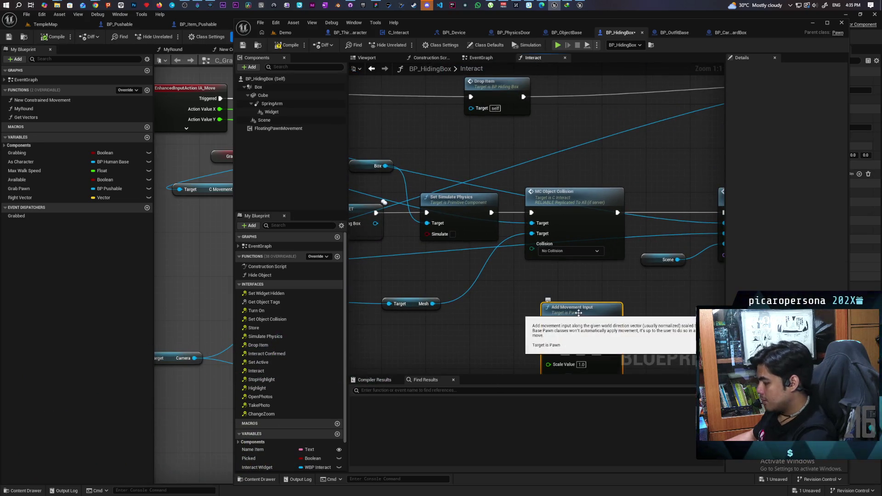
key(Delete)
Duplicate MC Object Collision and feed the same interact target into the copy via a reroute.
click(573, 247)
key(ctrl+c)
key(ctrl+v)
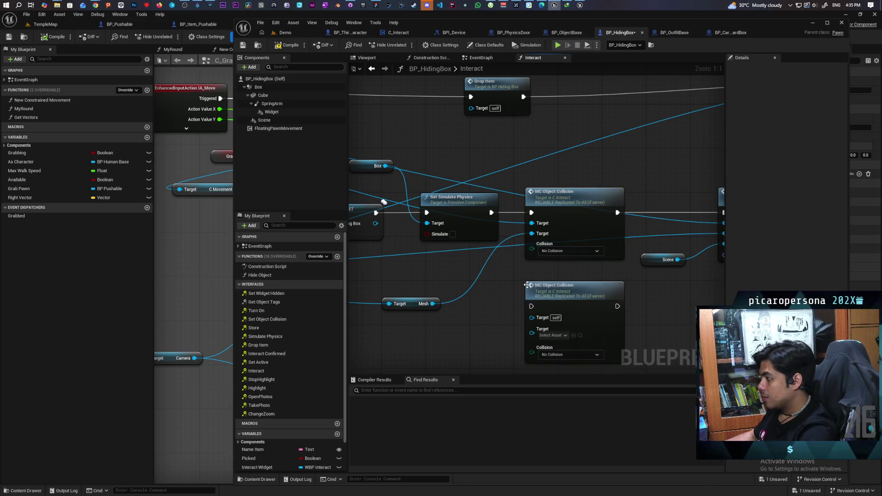
double_click(510, 220)
drag(510, 219, 530, 316)
Wire Capsule Component into the copy, chain it before MC Attach Object, and start the three-client play test.
drag(456, 345, 528, 282)
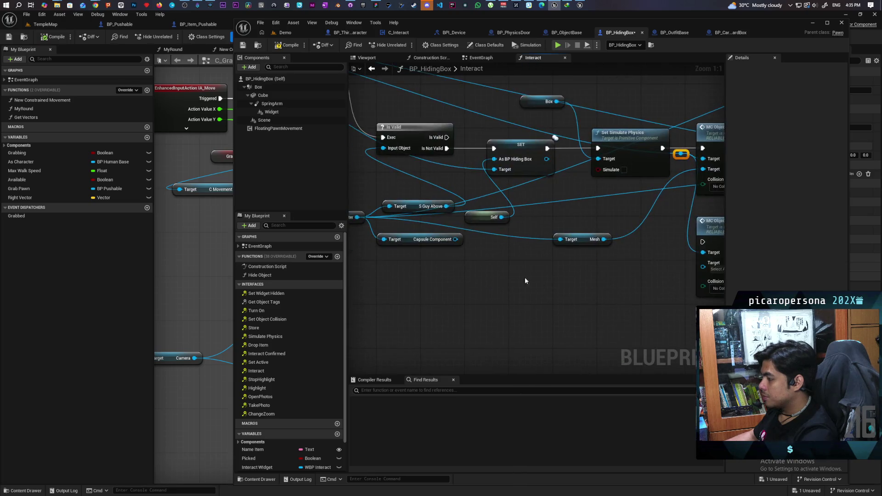
mouse_move(457, 241)
mouse_down()
mouse_move(703, 267)
mouse_move(438, 281)
mouse_up()
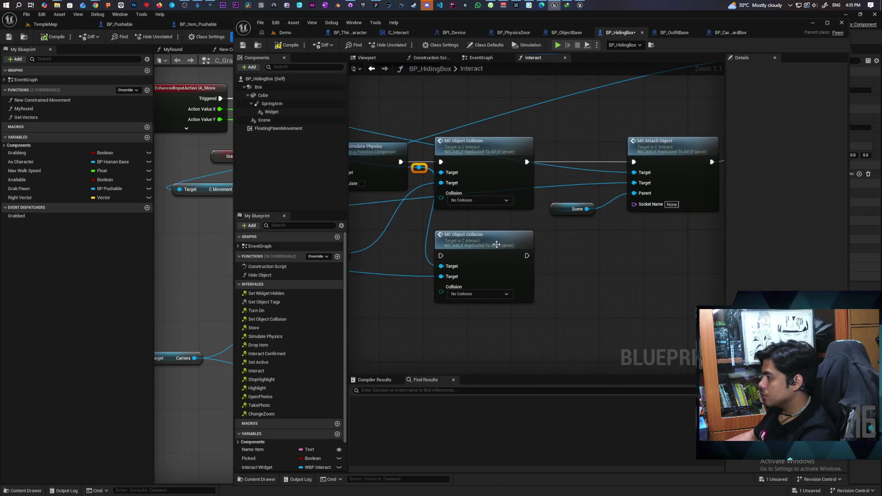
mouse_move(524, 168)
mouse_down()
mouse_move(453, 250)
mouse_move(542, 236)
mouse_move(528, 256)
mouse_up()
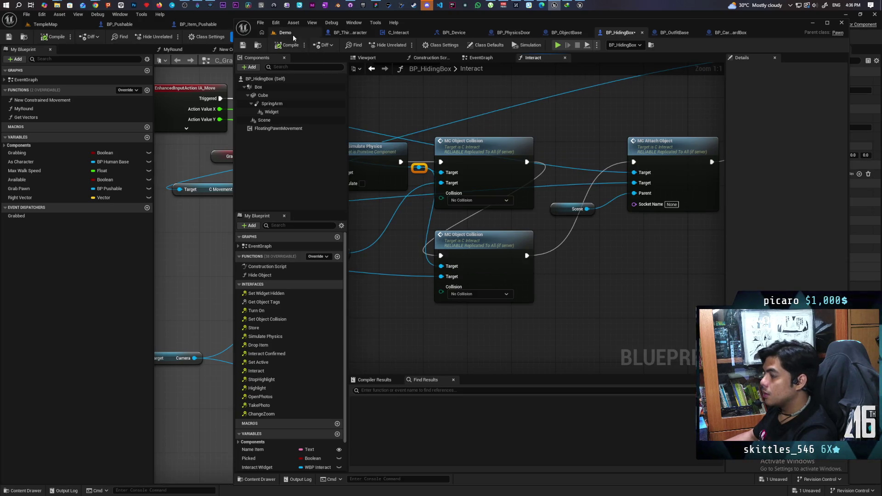
click(293, 34)
click(405, 45)
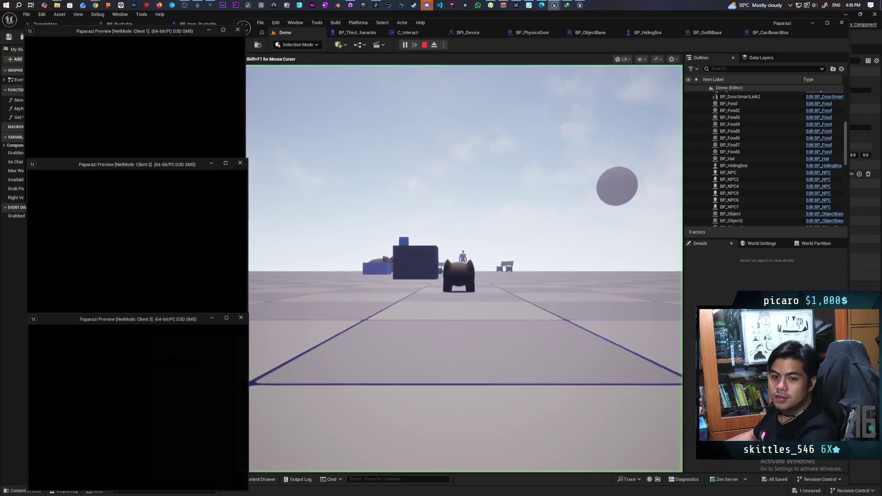